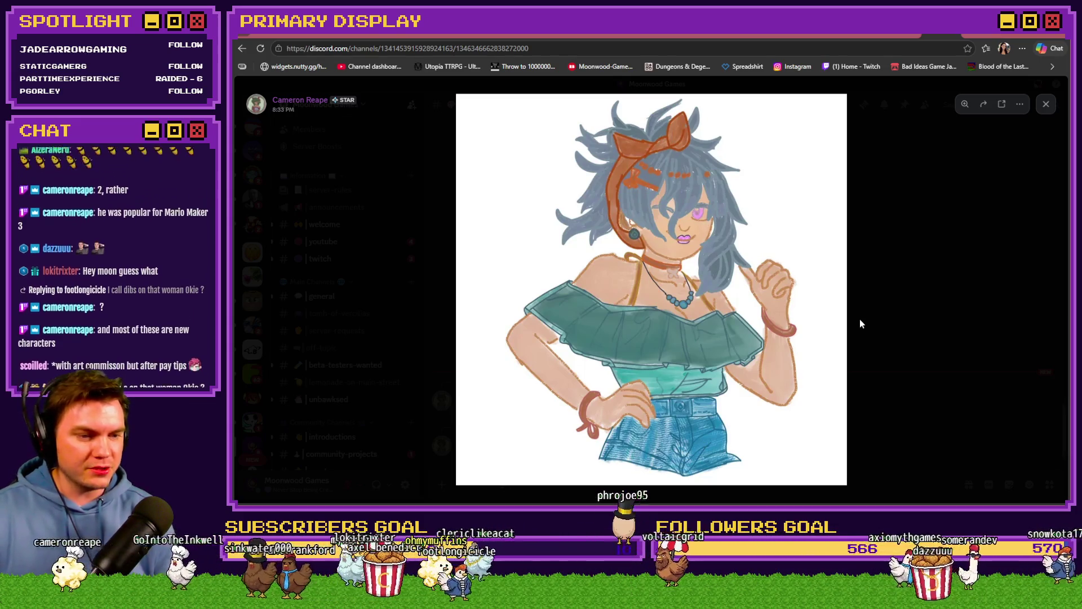
Close the enlarged drawing, view the winged-character drawing full size, then close it too.
click(861, 319)
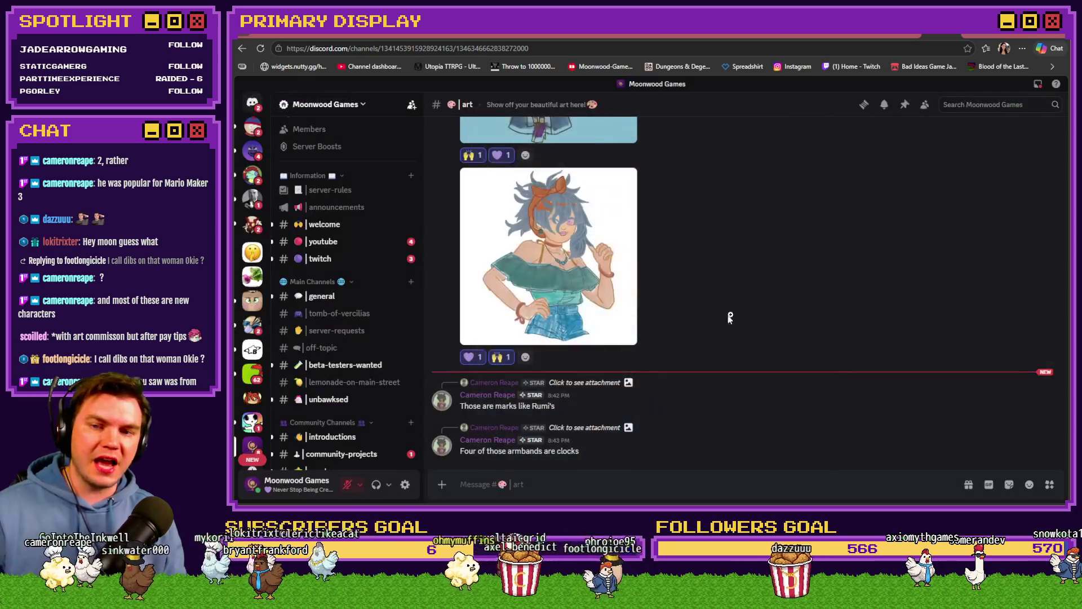
scroll(577, 288, up, 3)
scroll(577, 288, up, 3)
scroll(524, 307, up, 2)
scroll(522, 307, up, 2)
scroll(523, 306, down, 3)
scroll(541, 254, down, 1)
click(552, 236)
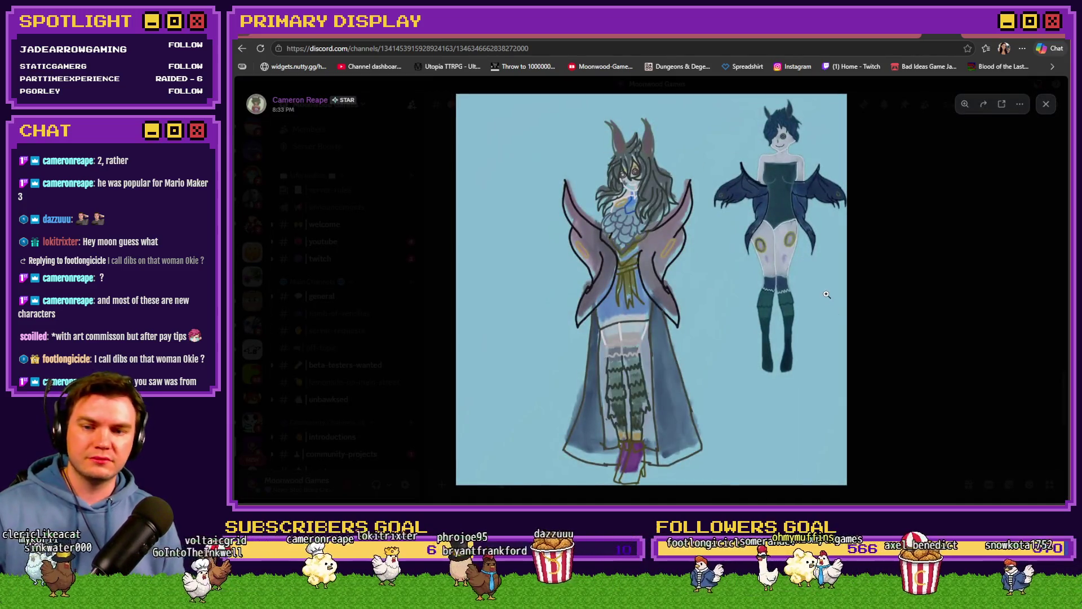
click(934, 305)
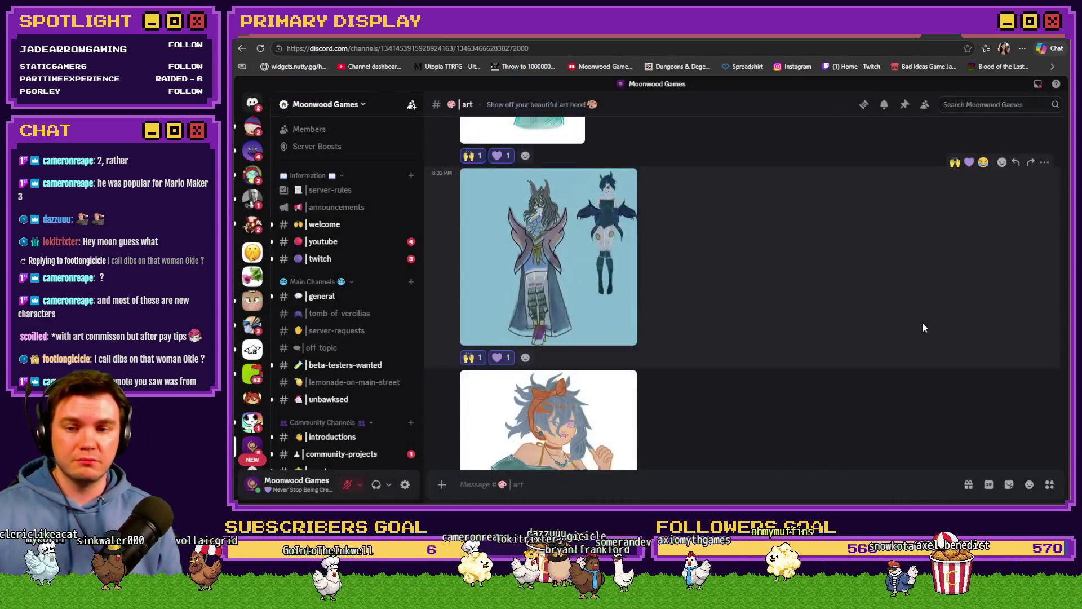
scroll(919, 325, down, 3)
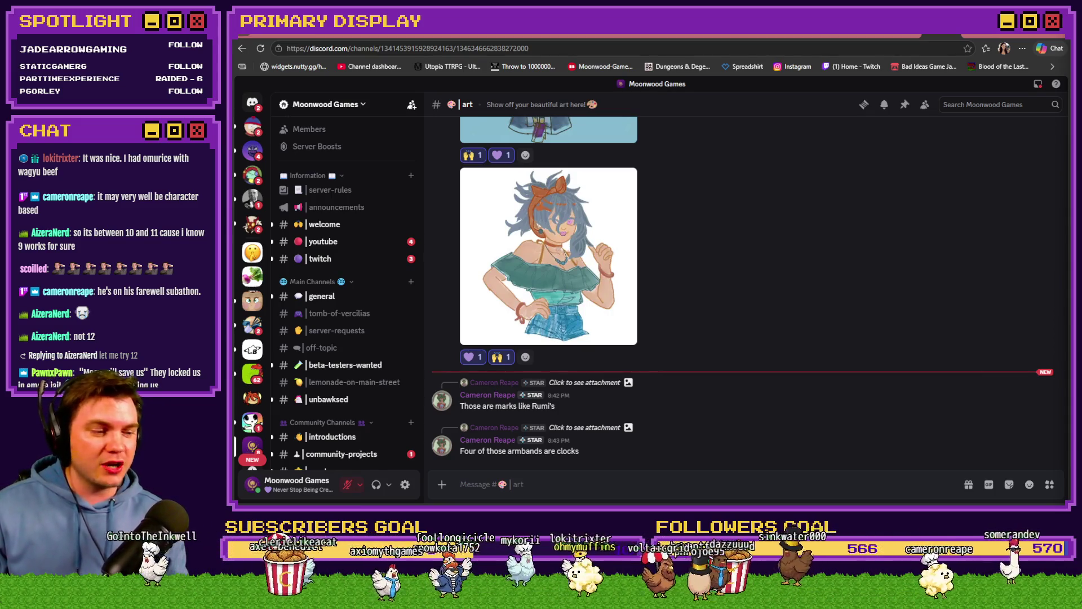
click(588, 254)
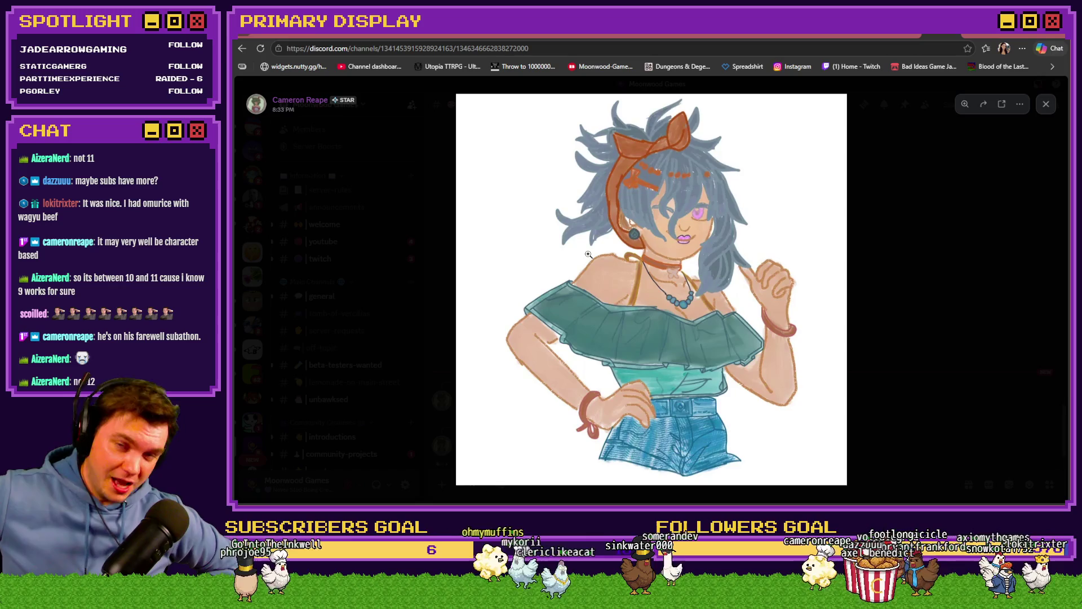
Close the enlarged orange-haired drawing and switch to the Tomb of Vercilias Trello board tab.
click(924, 283)
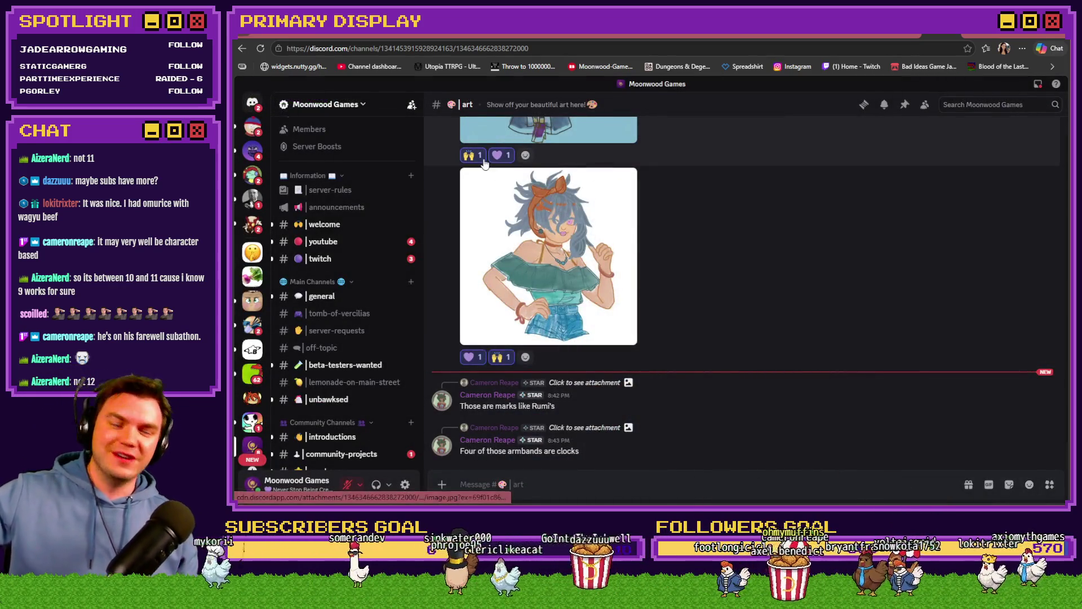
mouse_move(372, 66)
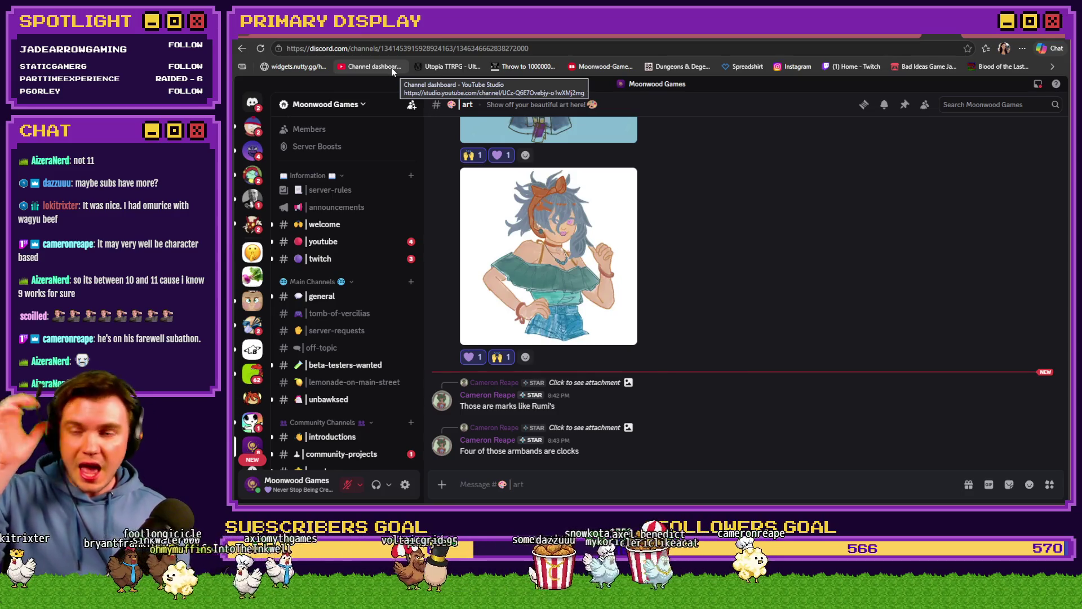
key(ctrl+Tab)
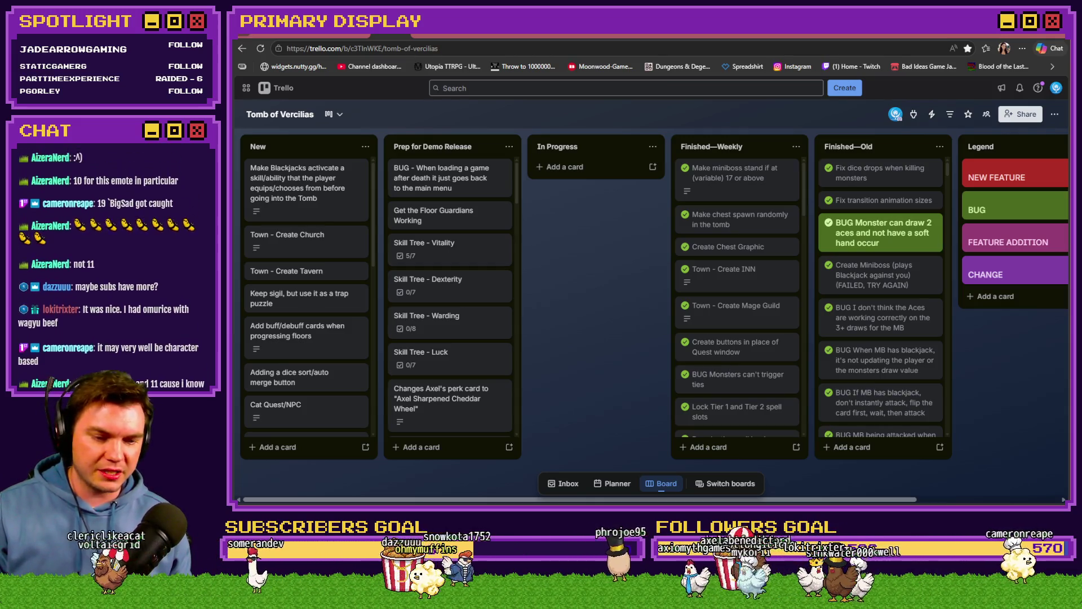
Bring up the newPortalRoomDesign document in Photoshop with the pixel grid hidden and pan the canvas.
key(alt+Tab)
click(578, 62)
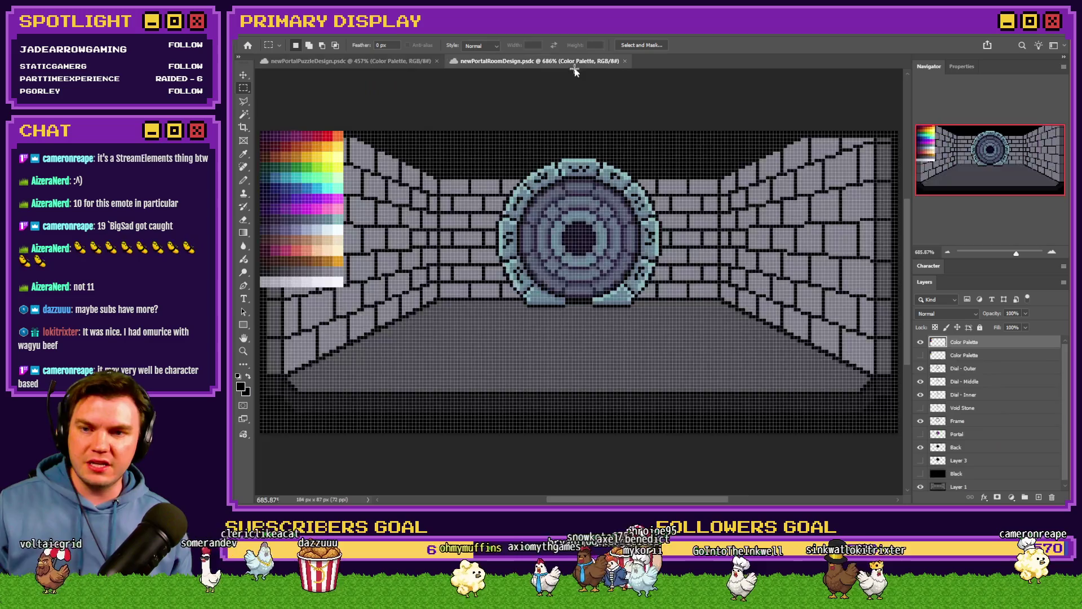
key(ctrl+apostrophe)
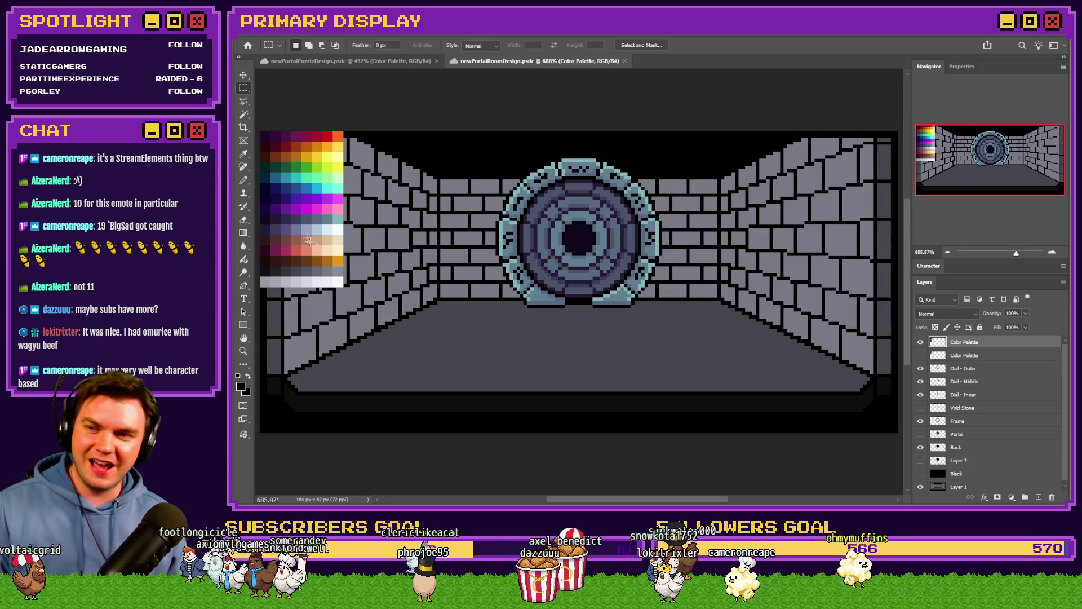
drag(292, 206, 337, 179)
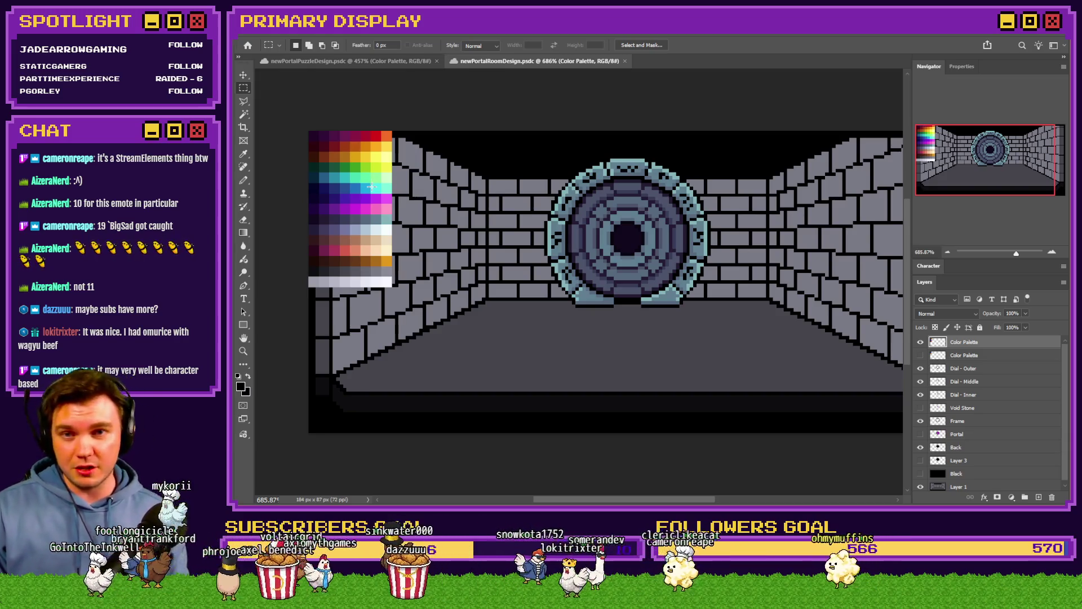
key(ctrl+alt+shift+w)
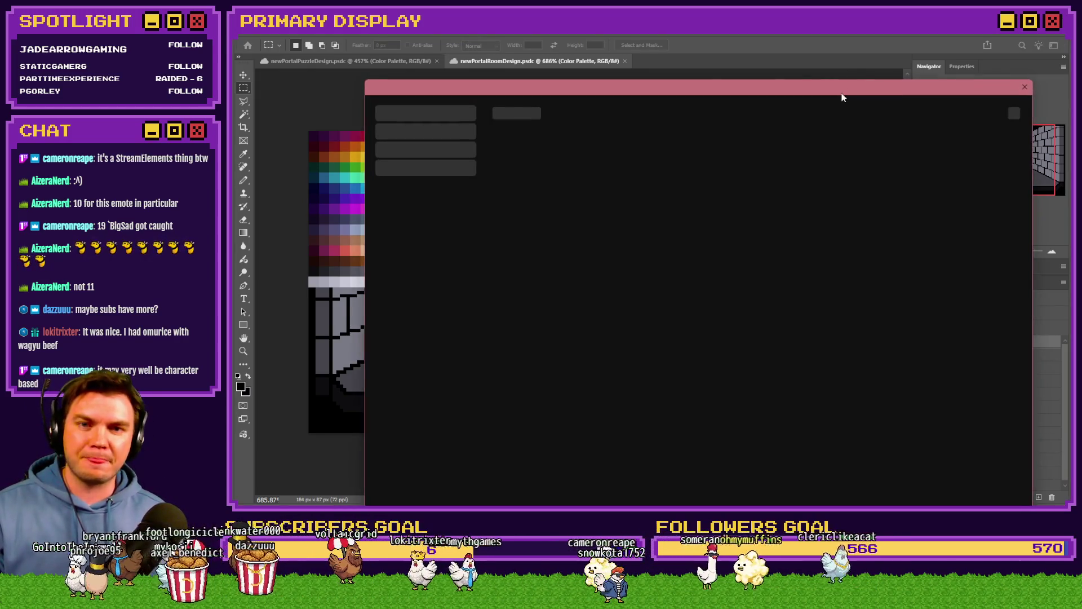
drag(841, 96, 1081, 96)
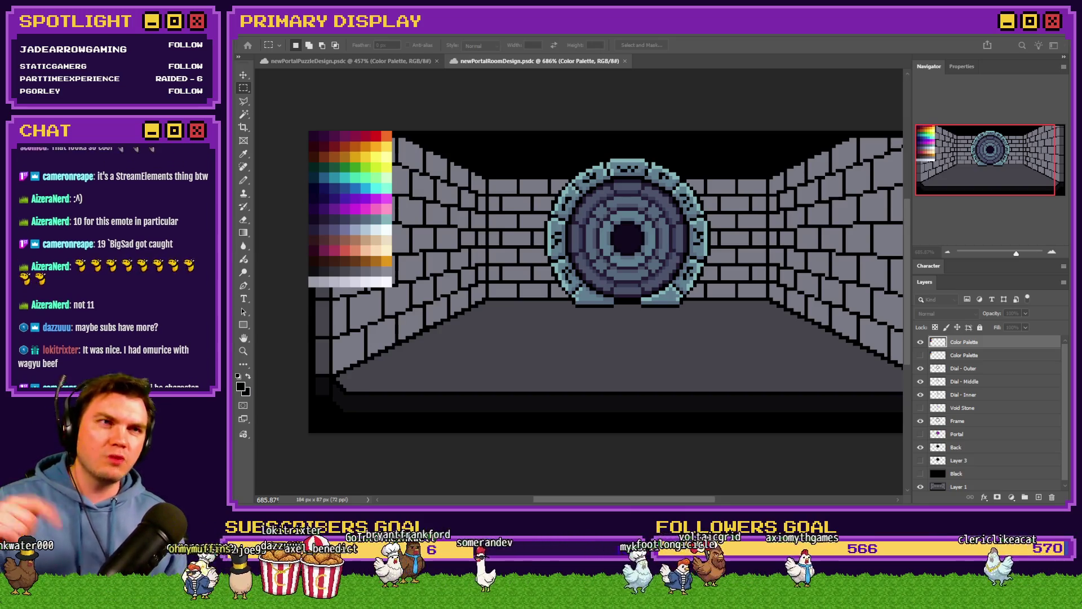
key(alt+Tab)
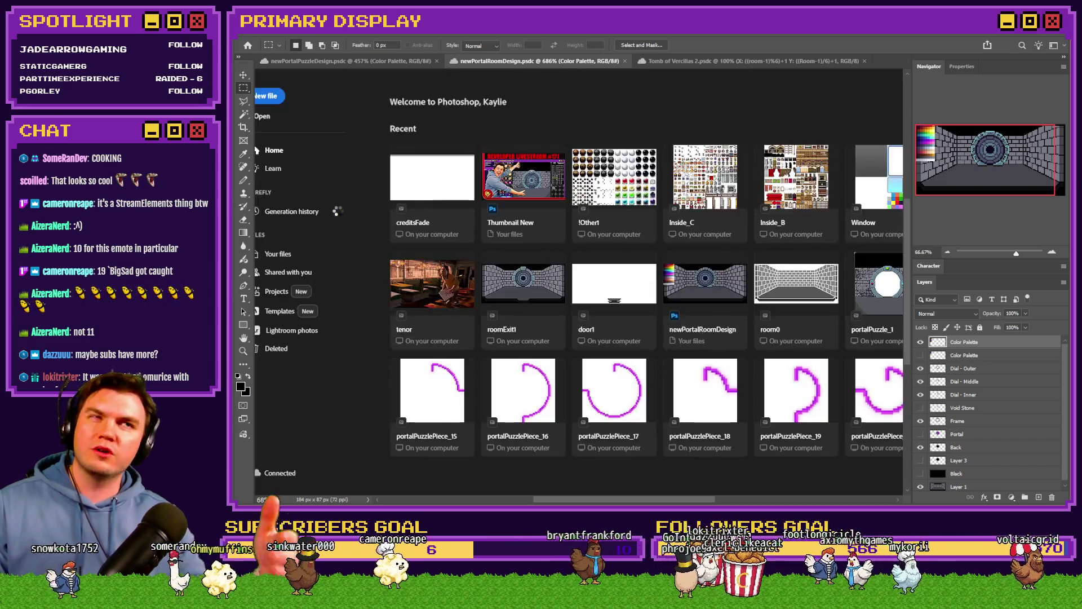
scroll(384, 203, up, 5)
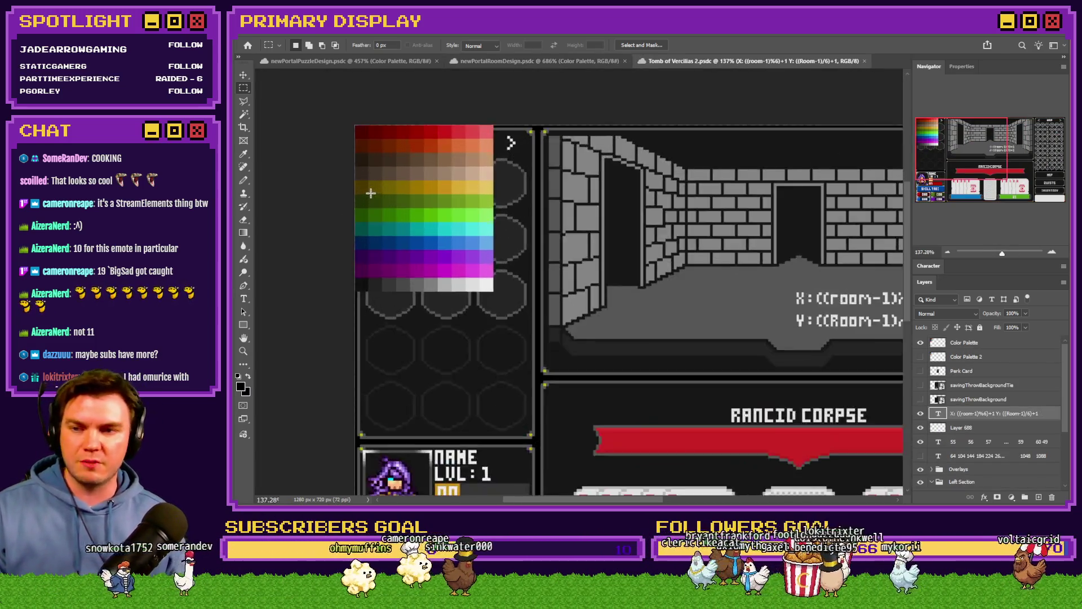
Select the colour palette block and a beige patch, then switch to the newPortalRoomDesign document.
drag(370, 144, 583, 395)
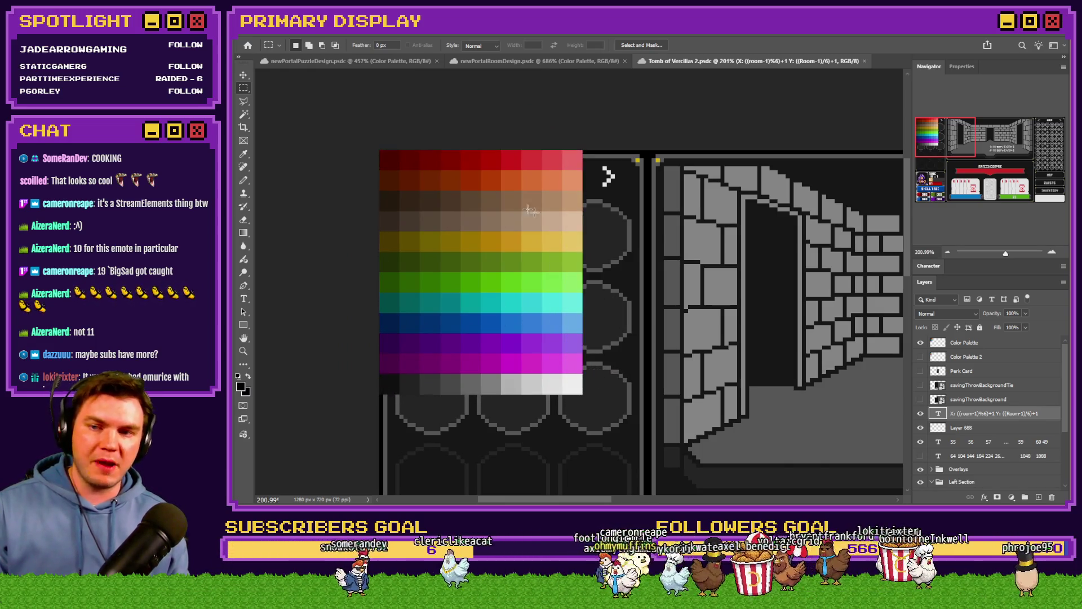
scroll(505, 161, up, 4)
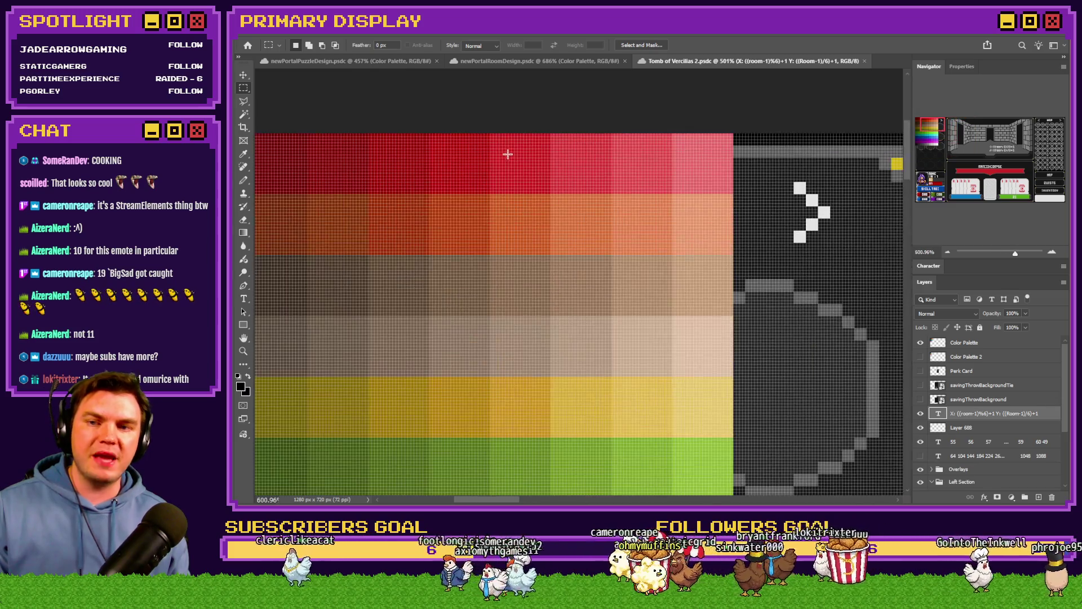
drag(491, 136, 545, 201)
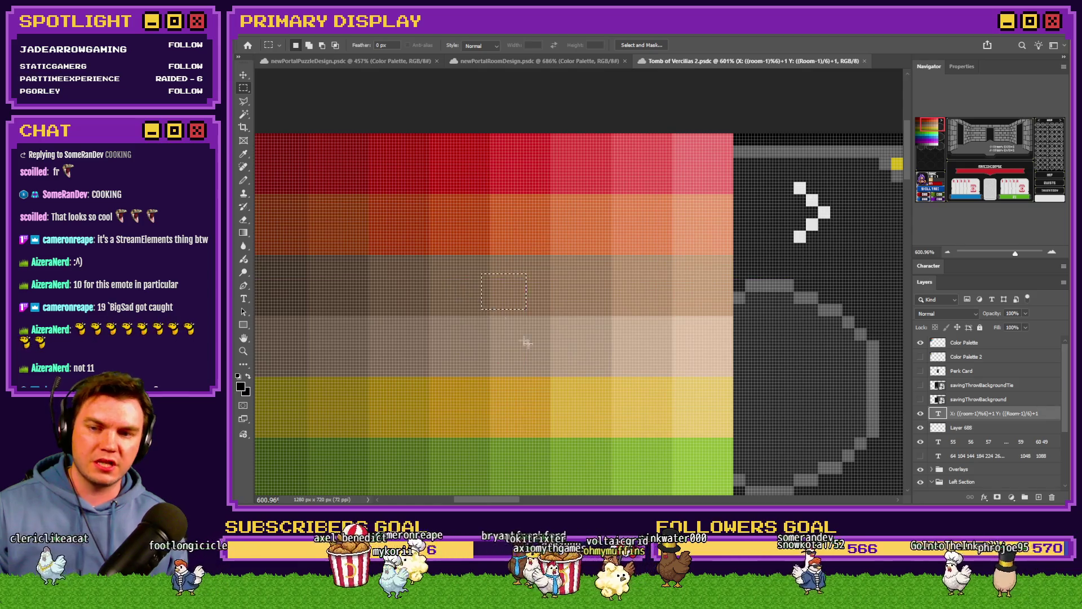
scroll(557, 324, down, 3)
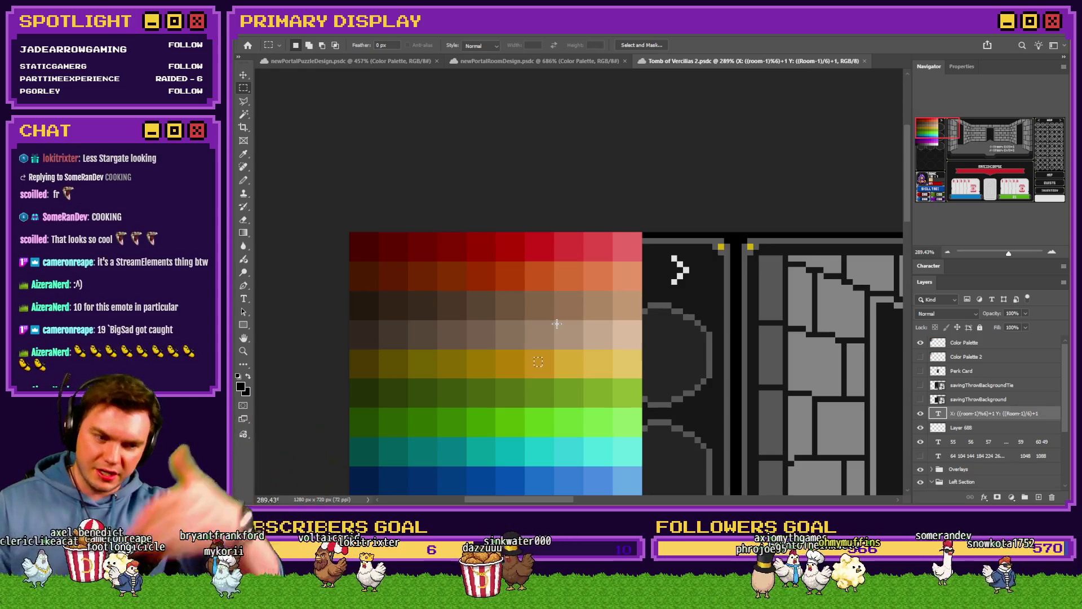
scroll(307, 142, down, 3)
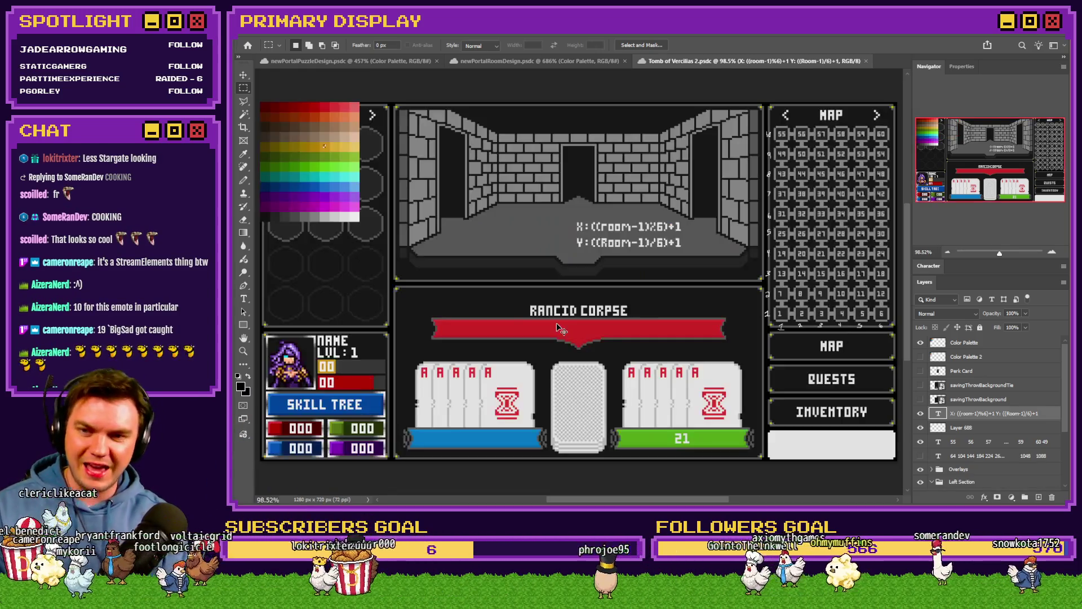
scroll(307, 142, up, 1)
scroll(307, 143, up, 2)
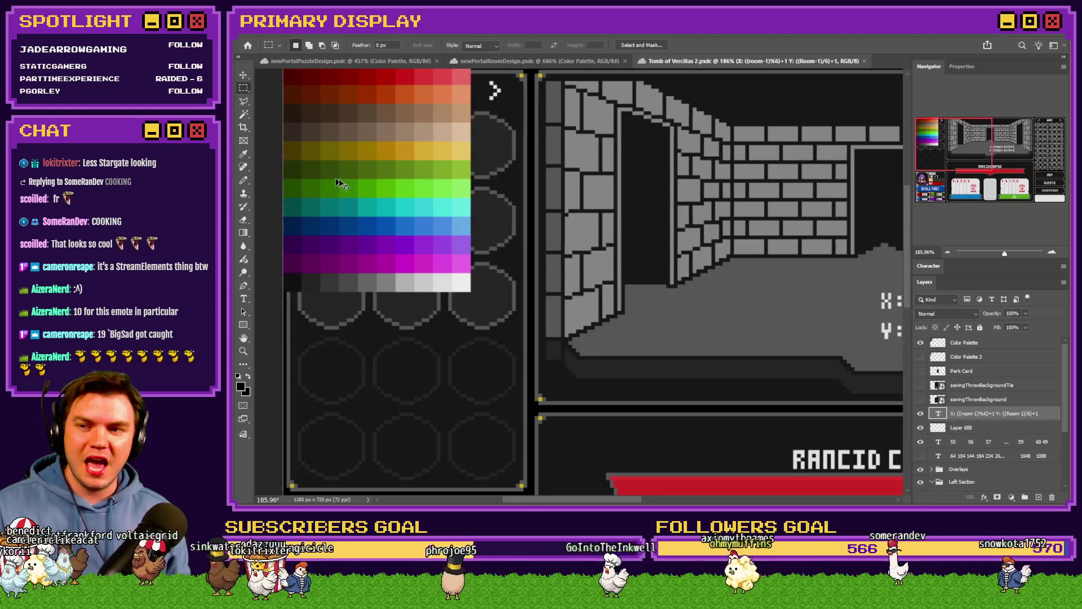
scroll(339, 181, up, 1)
scroll(399, 181, up, 1)
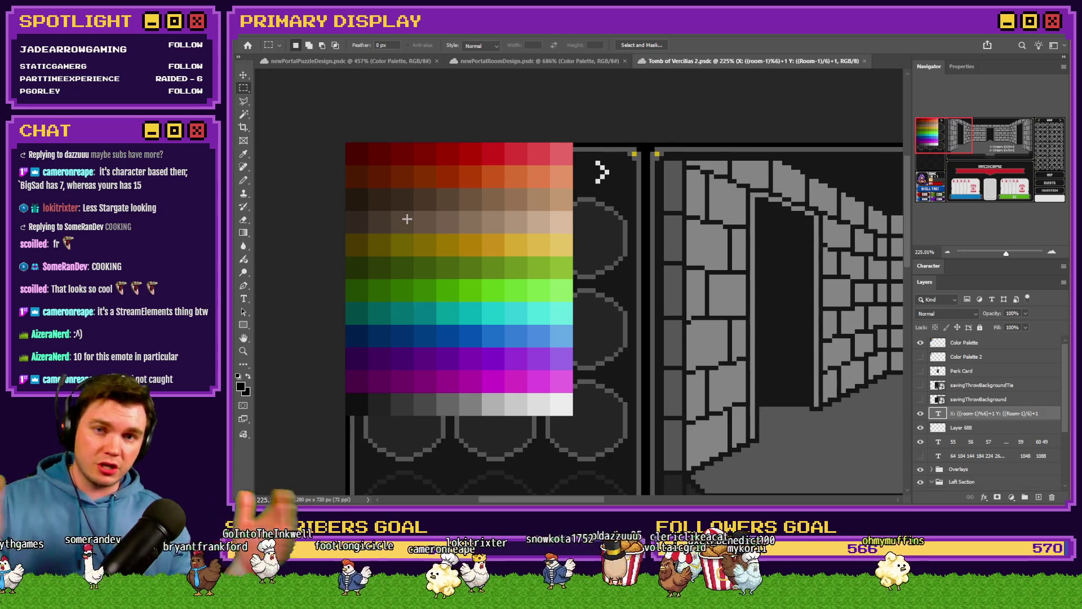
click(525, 62)
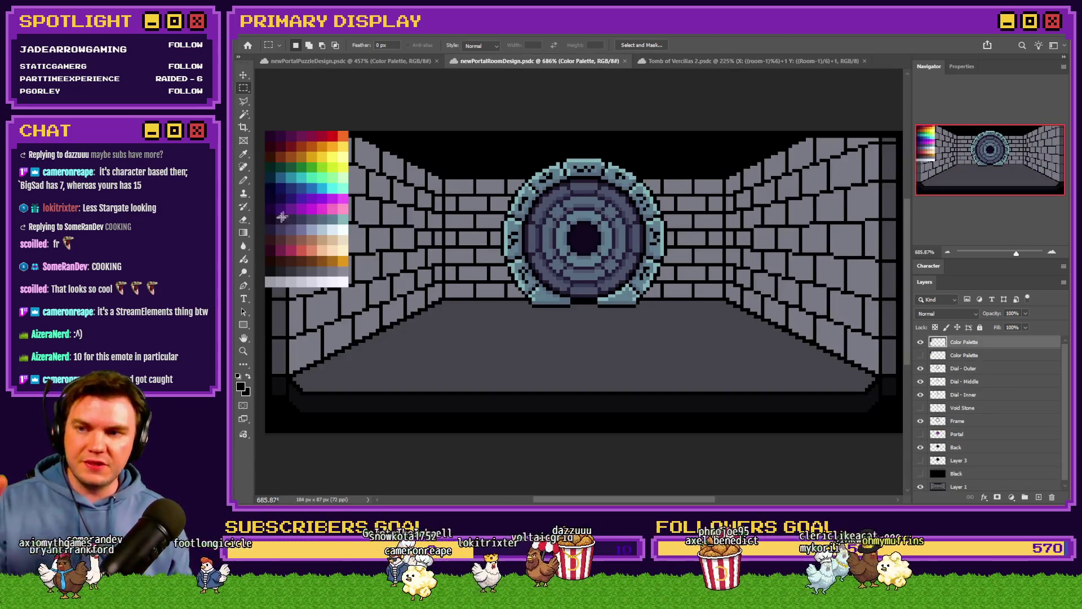
scroll(277, 180, up, 2)
scroll(278, 145, up, 2)
scroll(319, 193, up, 2)
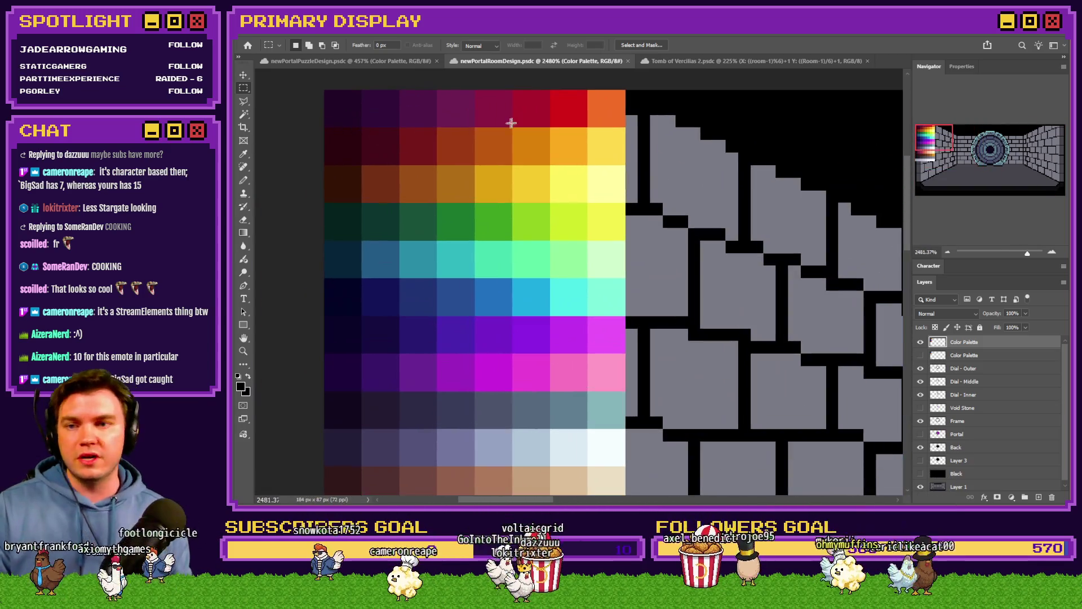
drag(560, 121, 584, 145)
scroll(584, 147, up, 1)
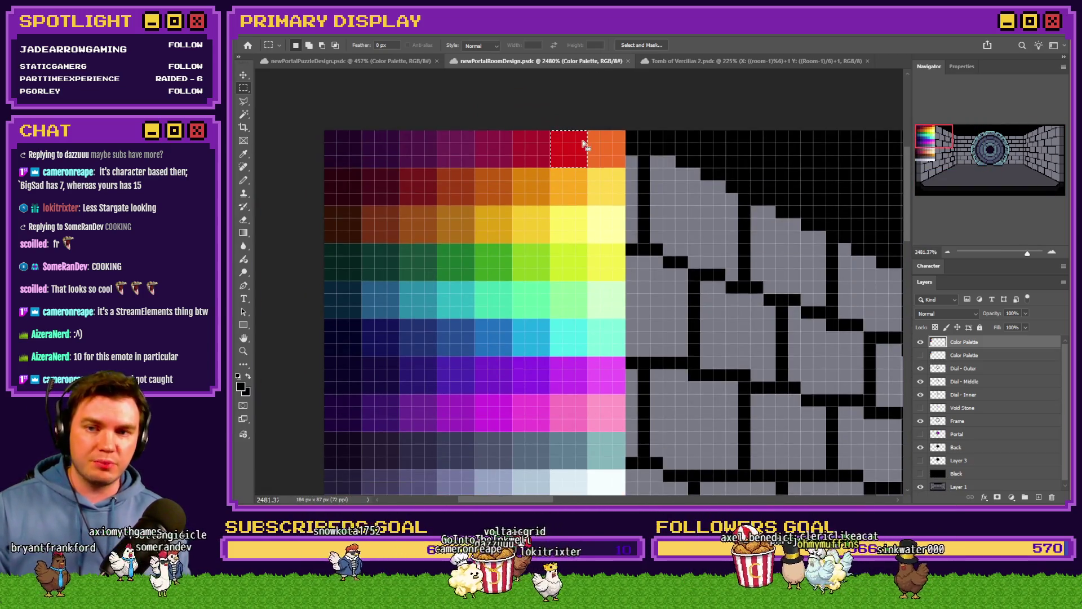
click(563, 132)
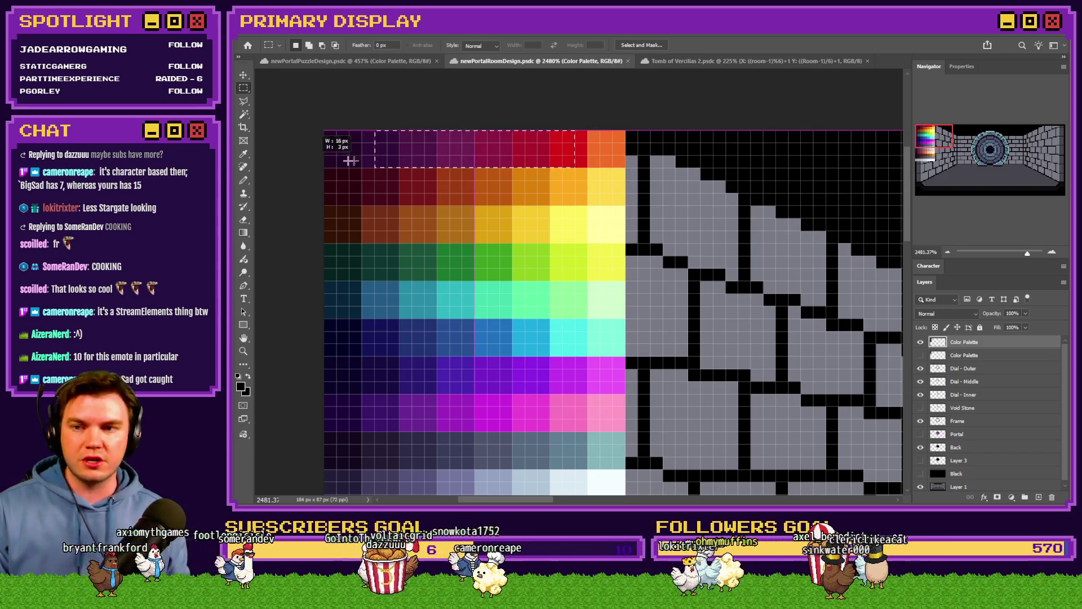
mouse_move(626, 168)
mouse_down()
mouse_move(594, 196)
mouse_move(325, 205)
mouse_up()
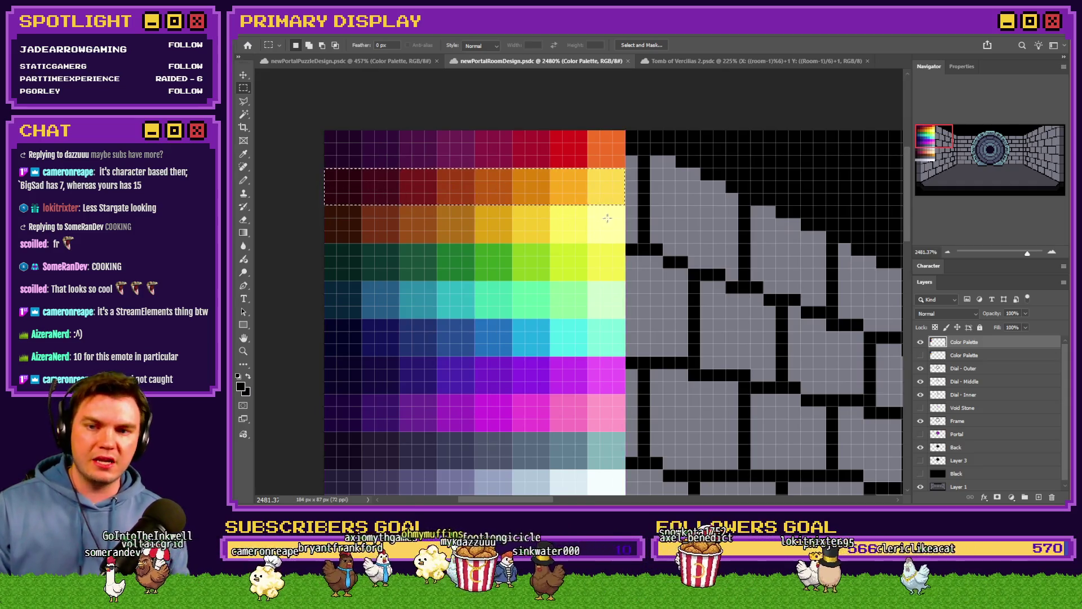
drag(617, 214, 331, 238)
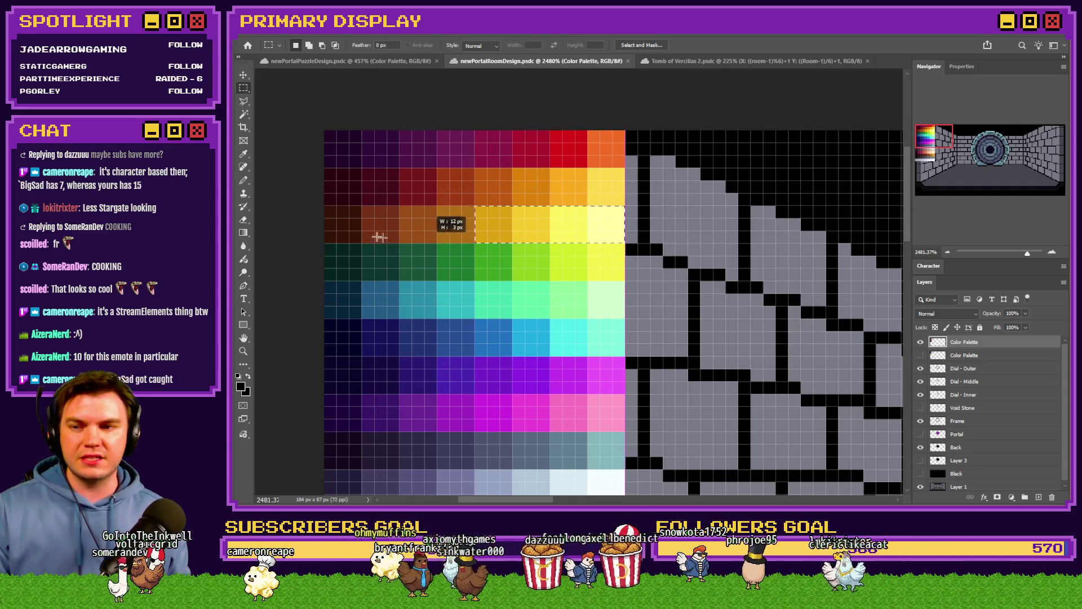
click(333, 225)
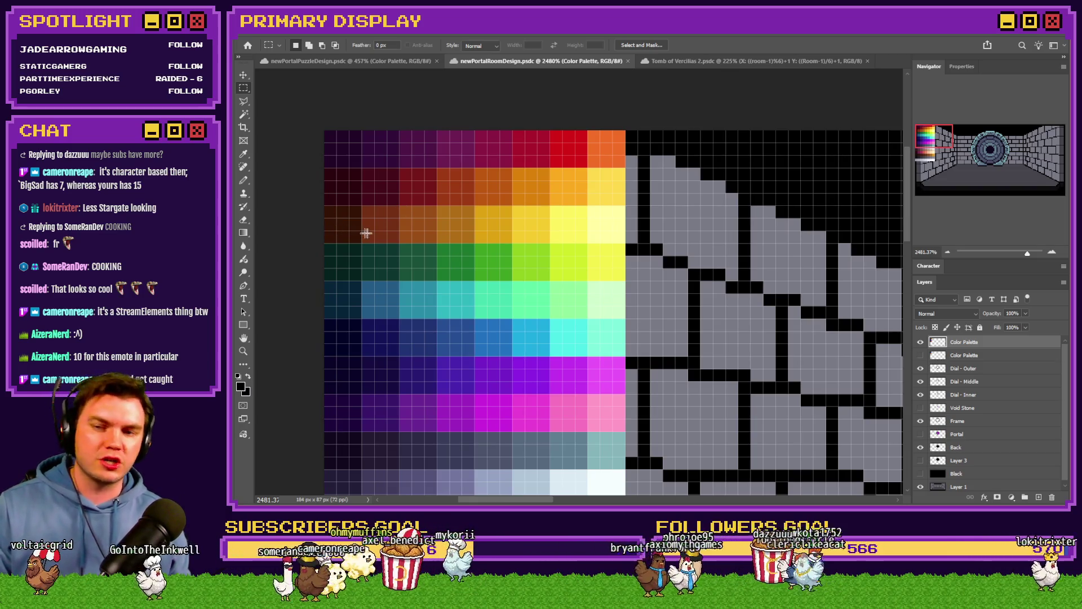
scroll(362, 229, down, 2)
drag(624, 211, 311, 234)
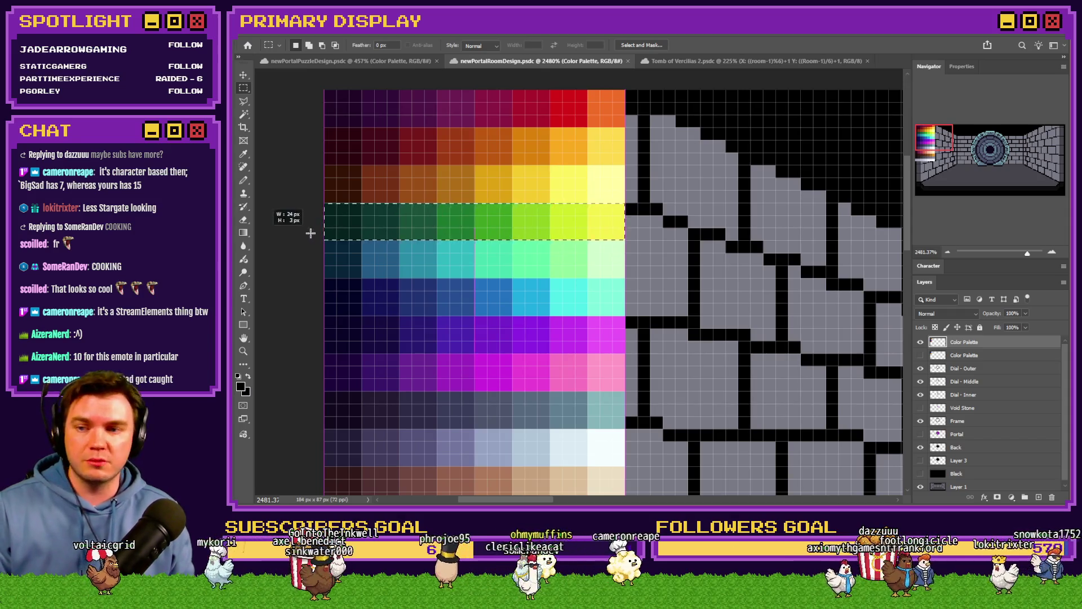
scroll(590, 265, down, 3)
scroll(590, 265, down, 3)
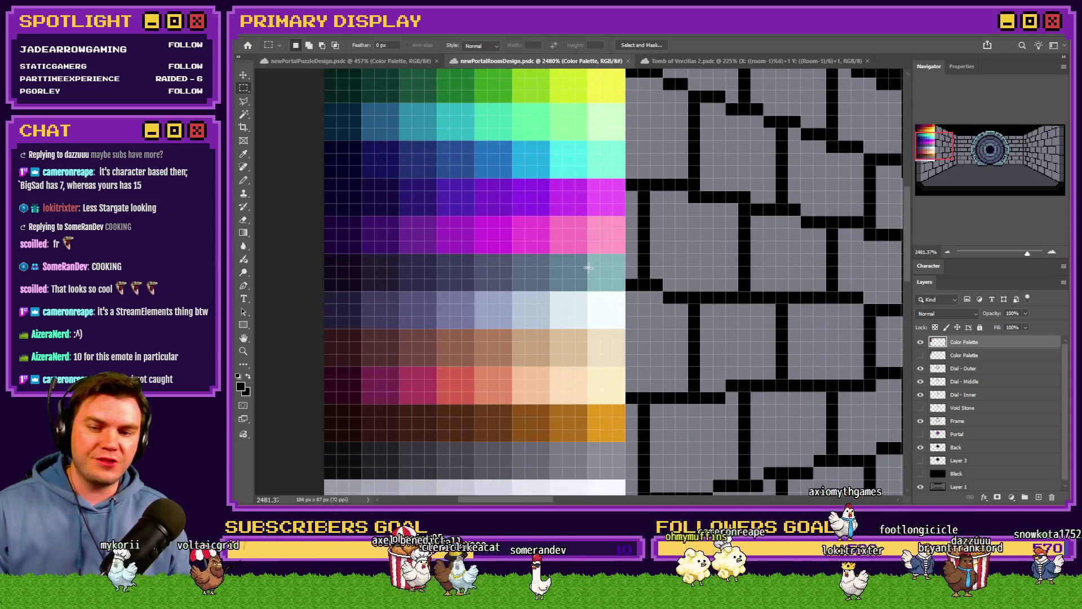
scroll(590, 265, down, 2)
scroll(550, 275, down, 2)
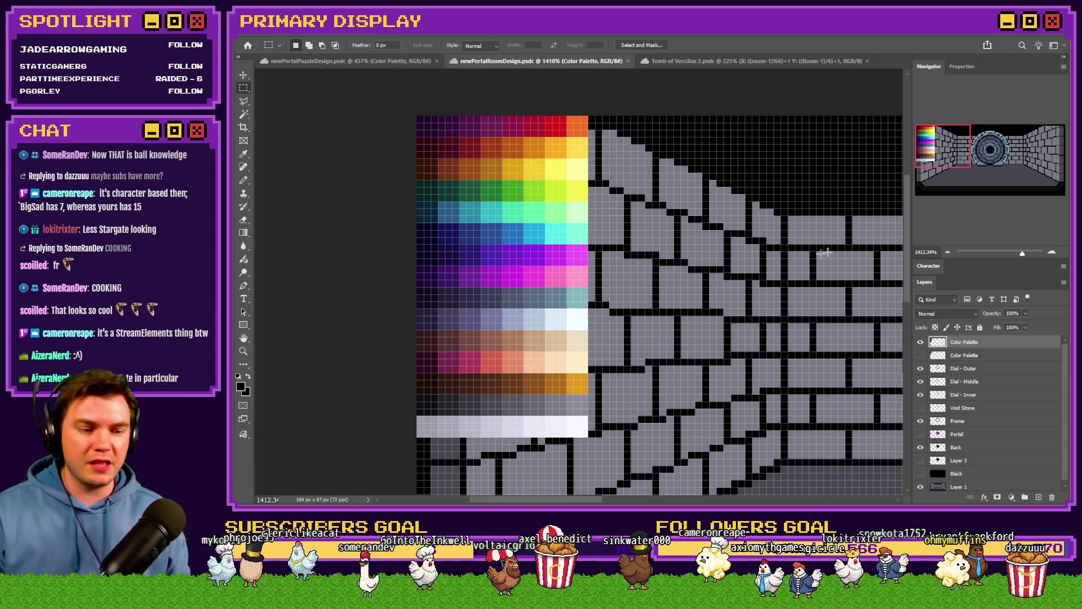
scroll(793, 260, right, 5)
scroll(761, 245, right, 3)
scroll(689, 218, down, 2)
scroll(689, 216, up, 1)
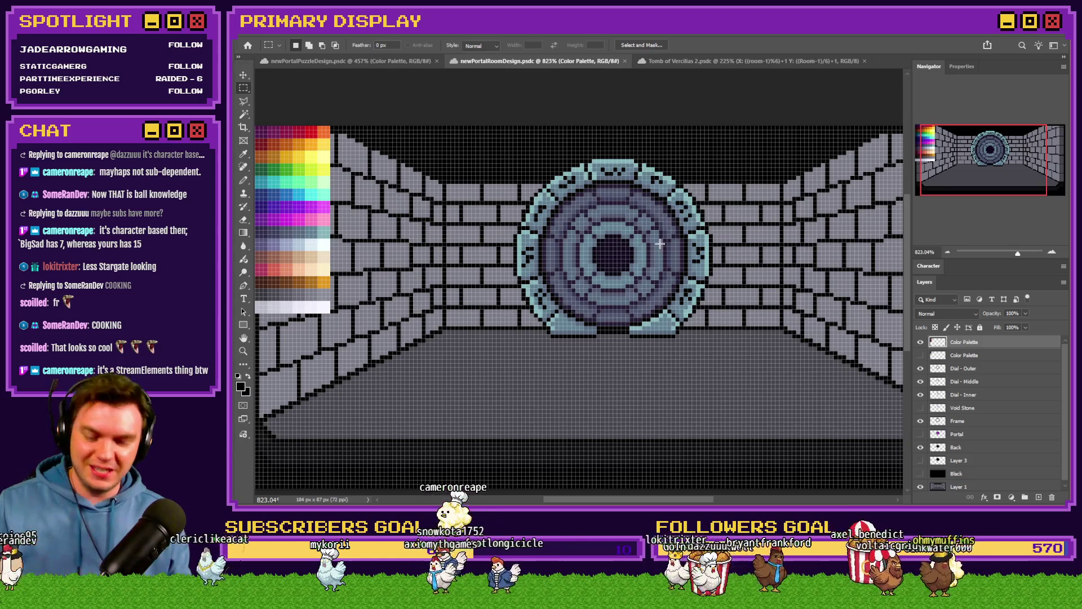
scroll(660, 244, down, 1)
click(393, 61)
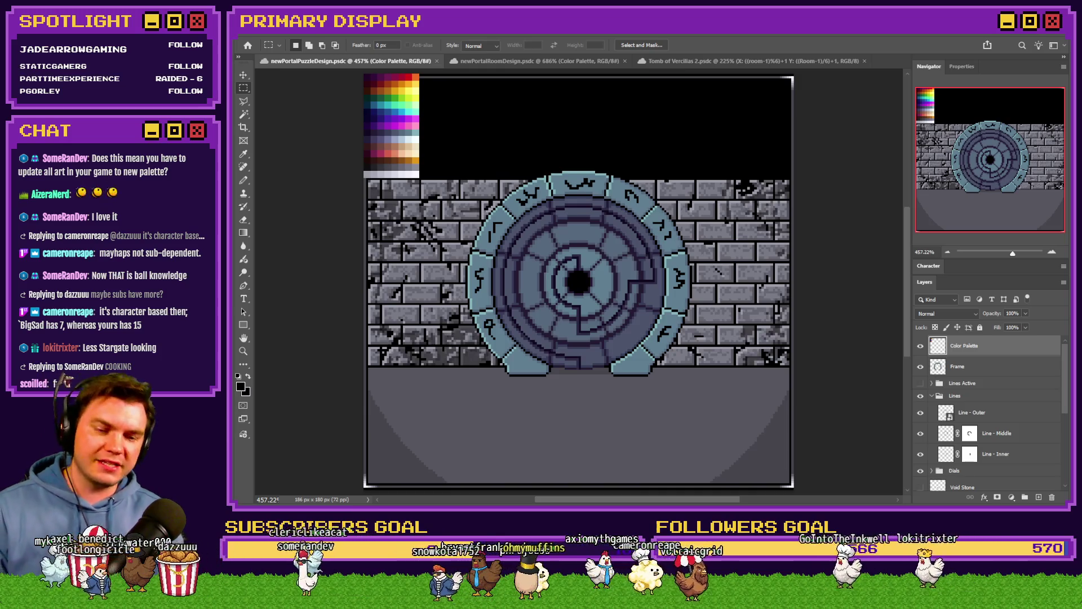
Switch from Photoshop to the RPG Maker map editor showing the TheTomb map.
key(alt+Tab)
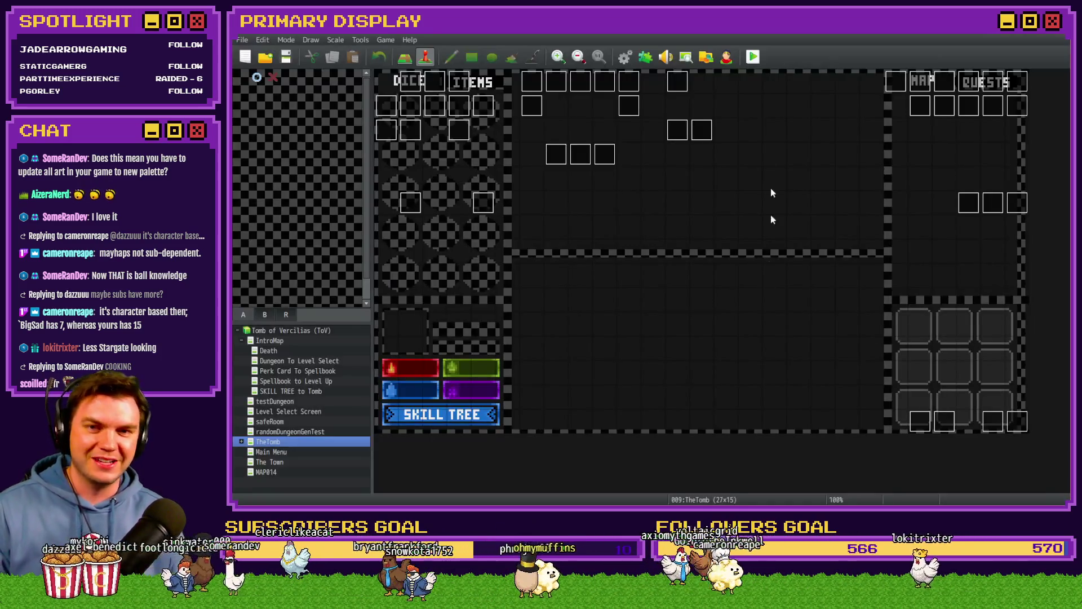
Start a playtest, pick the Spiked Pauldron card, pass the door and Danathar's hand, and reach the glyph wall.
click(753, 56)
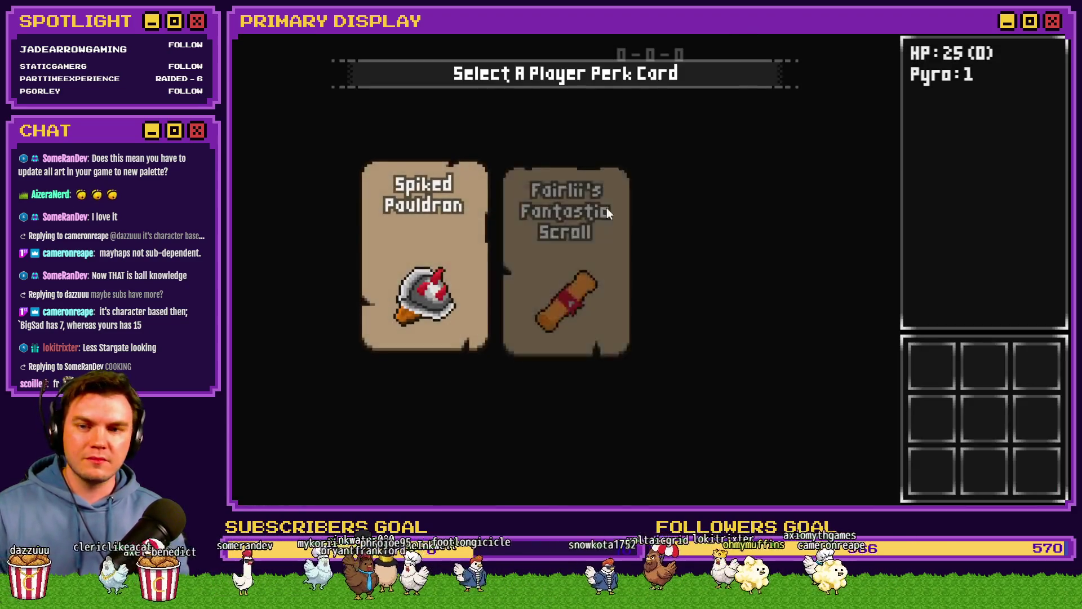
click(463, 228)
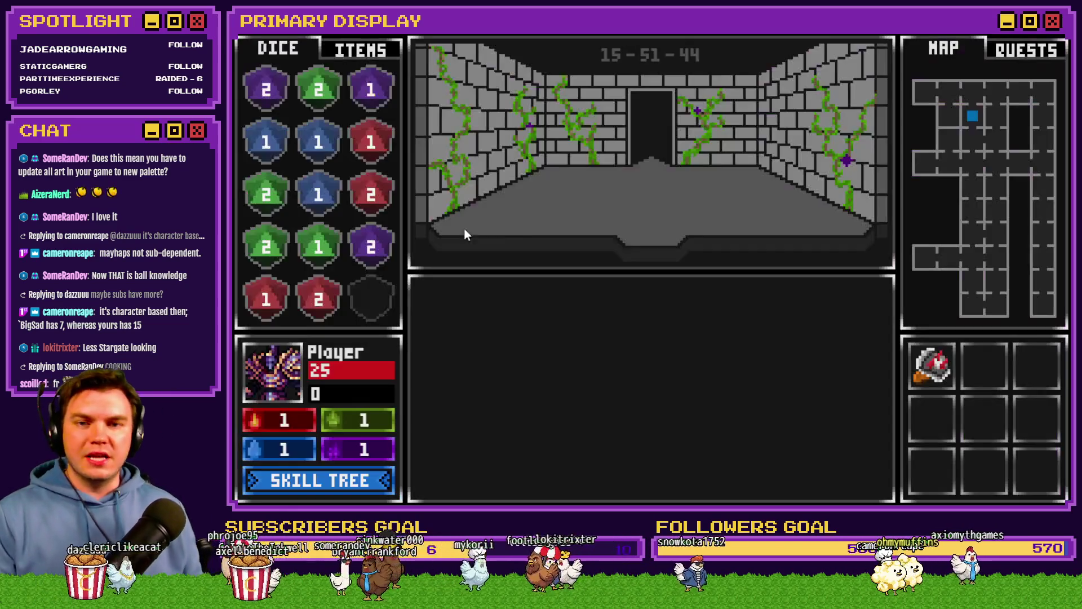
key(Up)
click(657, 364)
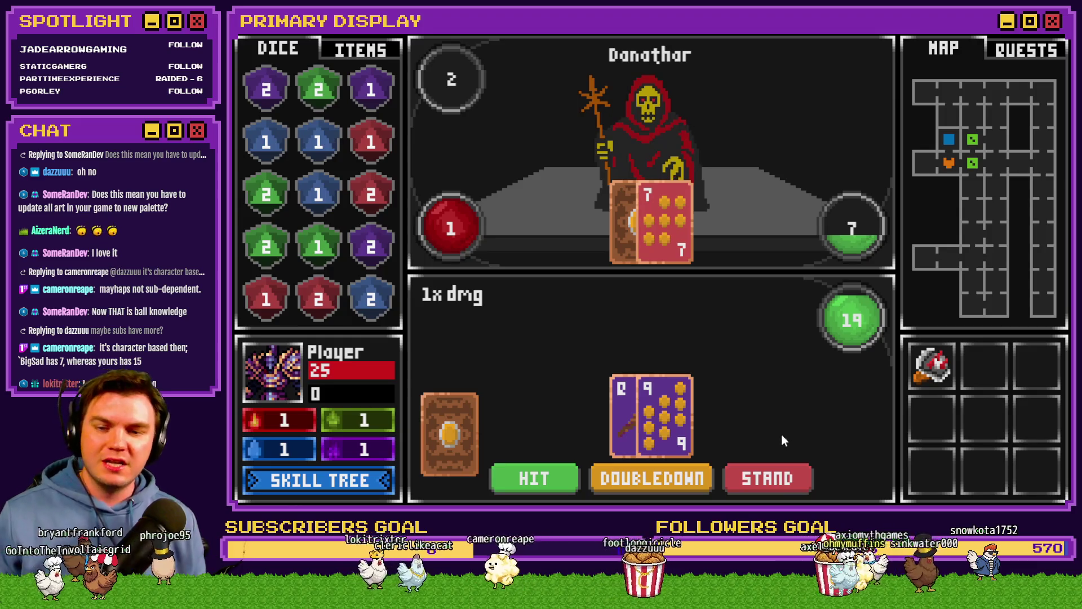
click(776, 469)
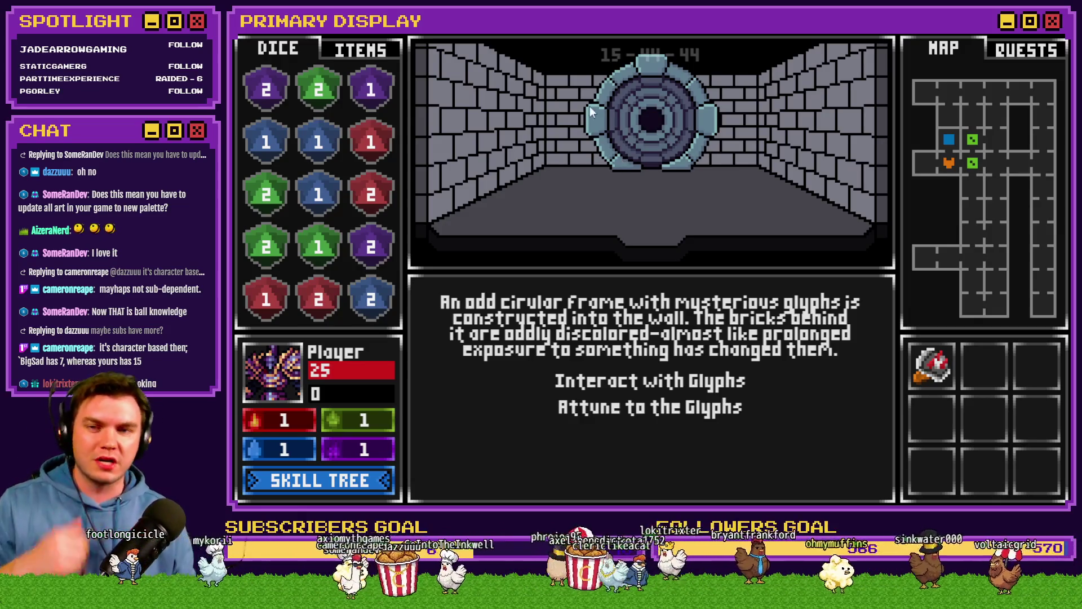
click(655, 376)
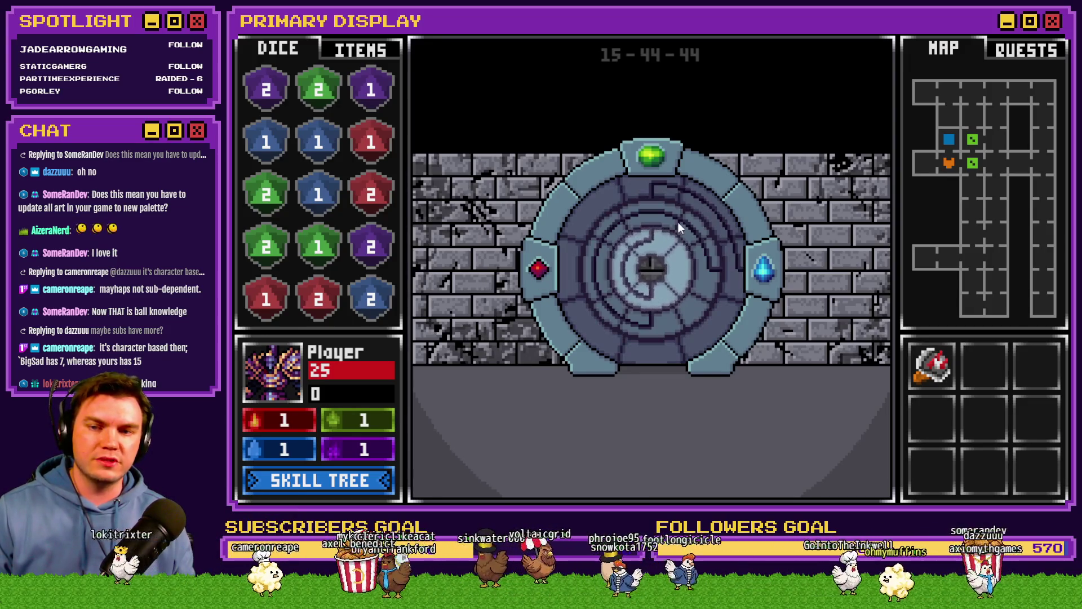
Rotate one of the glyph door's dial rings in the close-up view.
click(638, 190)
Rotate the glyph door's outer dial ring and then its inner maze rings.
click(588, 304)
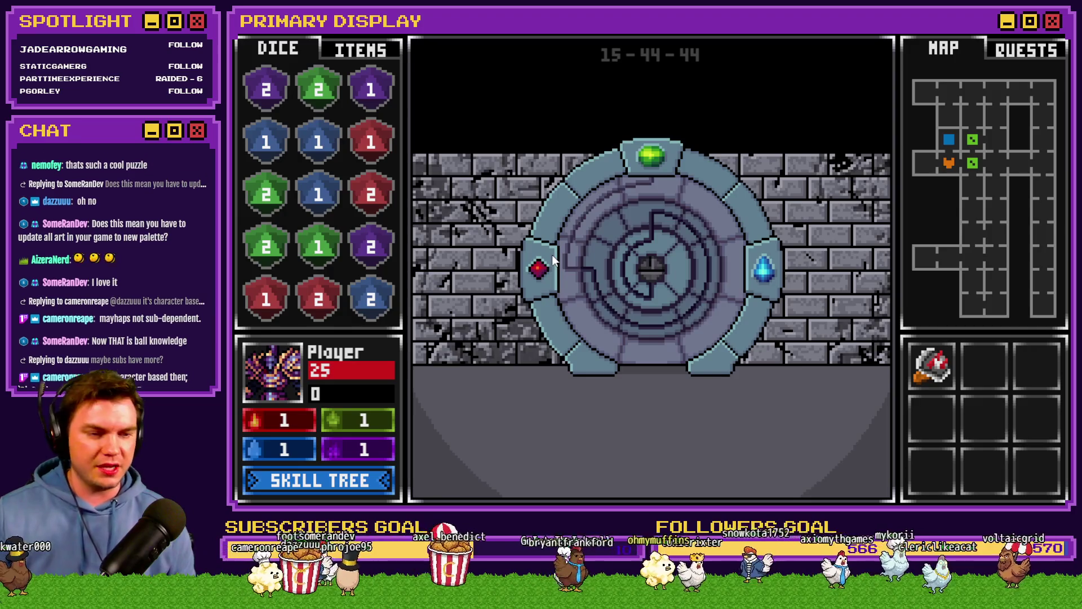
click(553, 262)
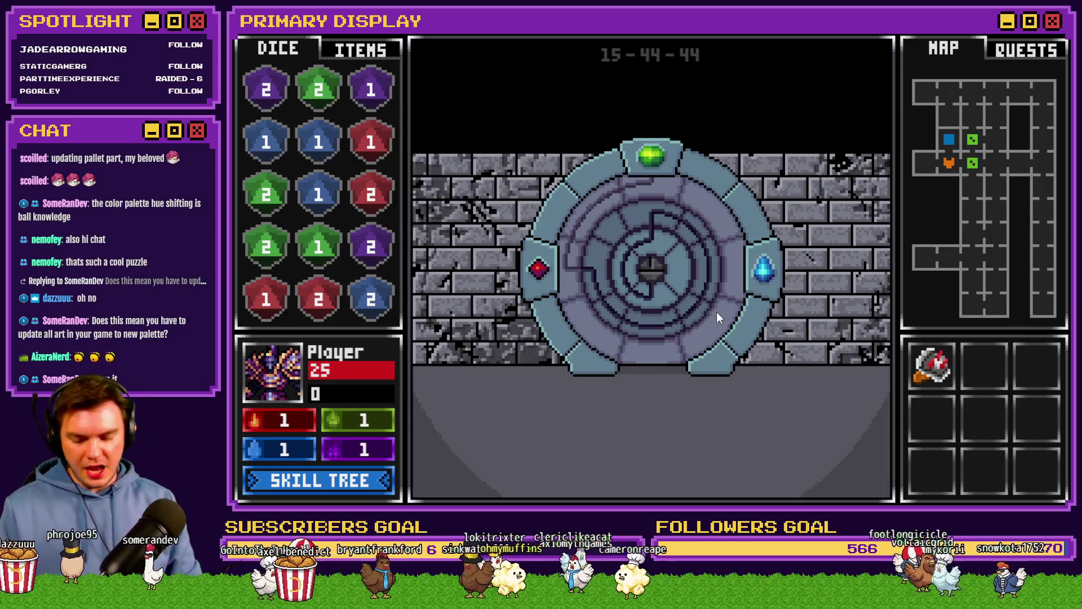
Spin the dial door's rings into a new pattern and show the carried items instead of the dice.
click(654, 198)
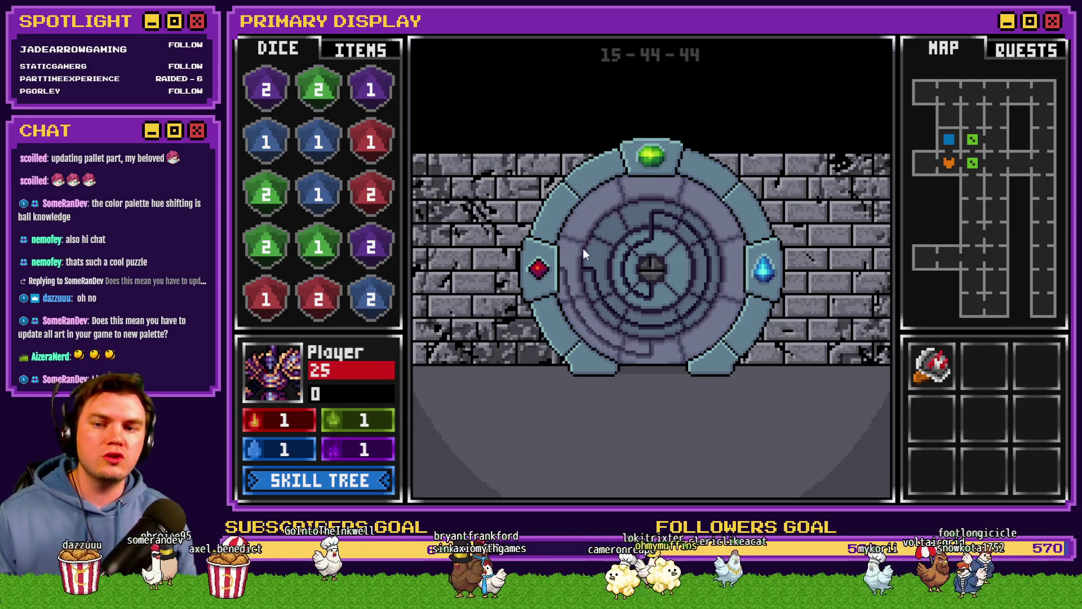
mouse_move(602, 262)
mouse_down()
mouse_move(659, 325)
mouse_move(620, 277)
mouse_up()
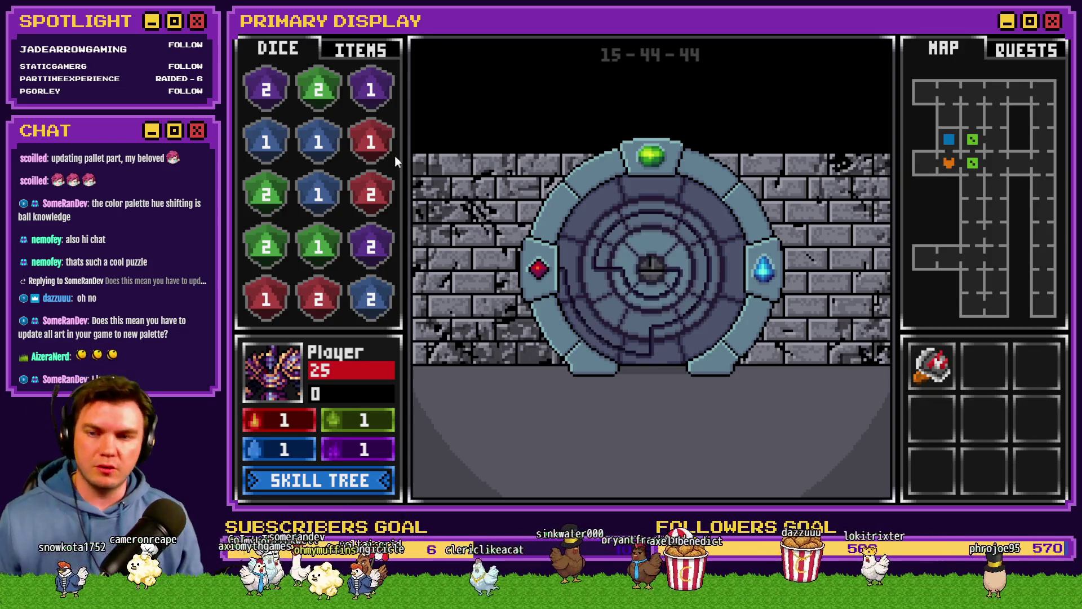
click(378, 50)
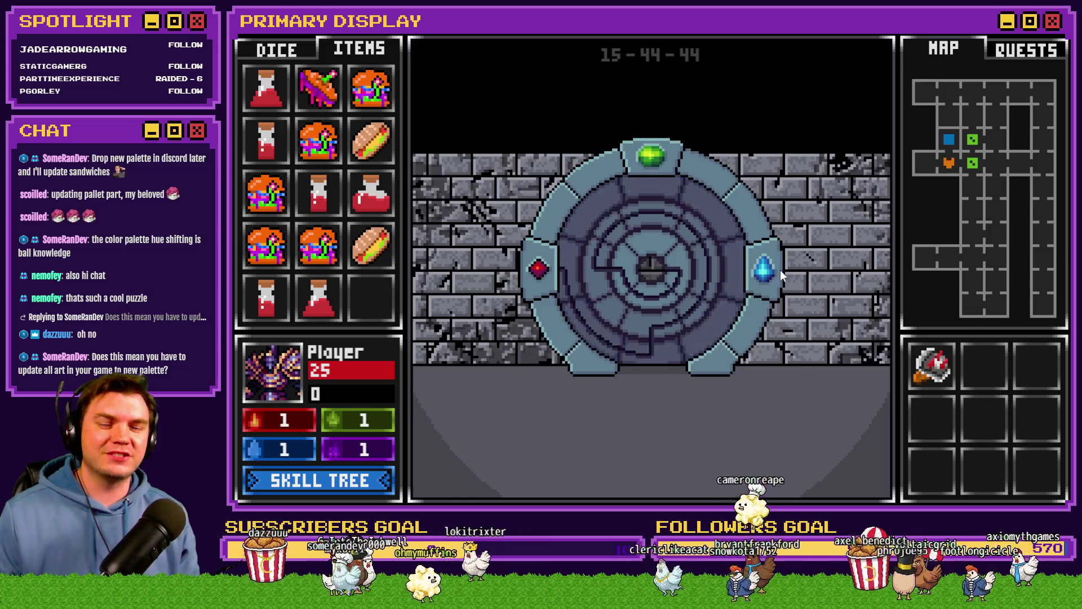
Rotate the door's inner rings repeatedly through successive positions, including a spiral pattern.
click(764, 269)
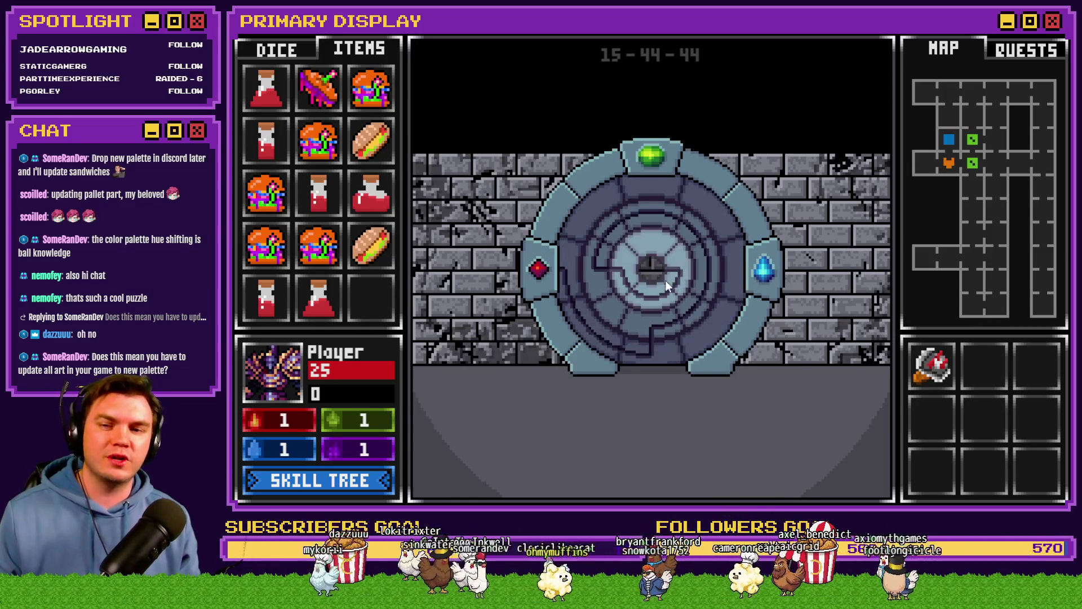
click(571, 270)
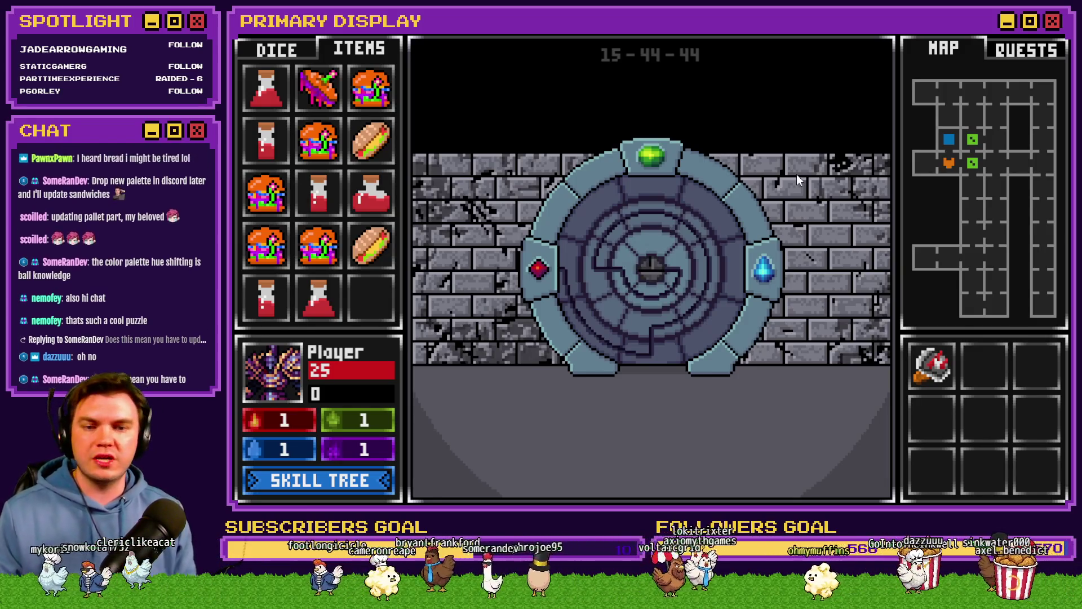
click(567, 267)
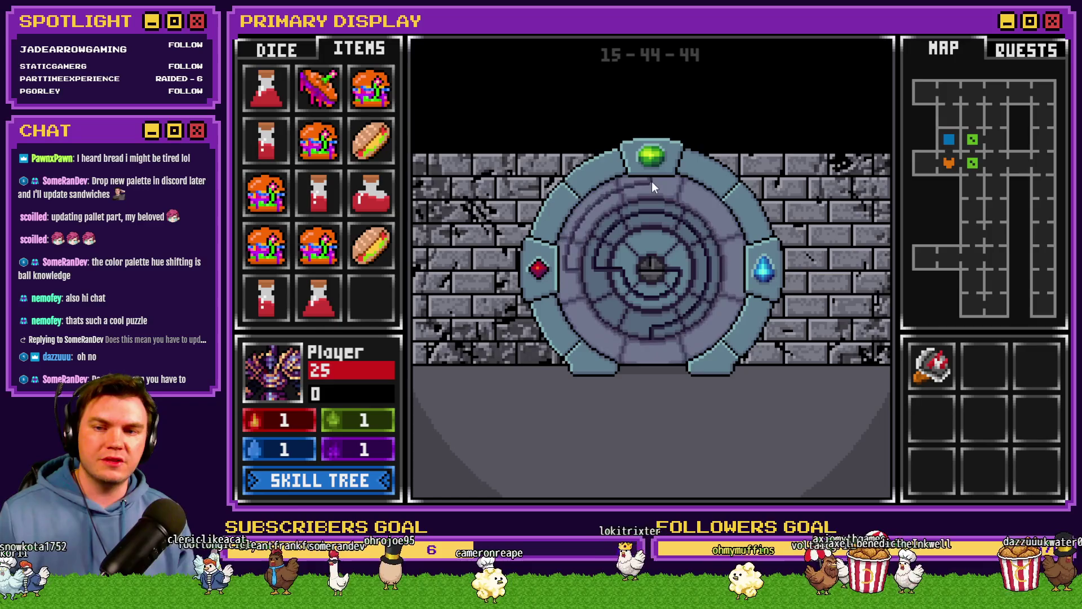
click(659, 242)
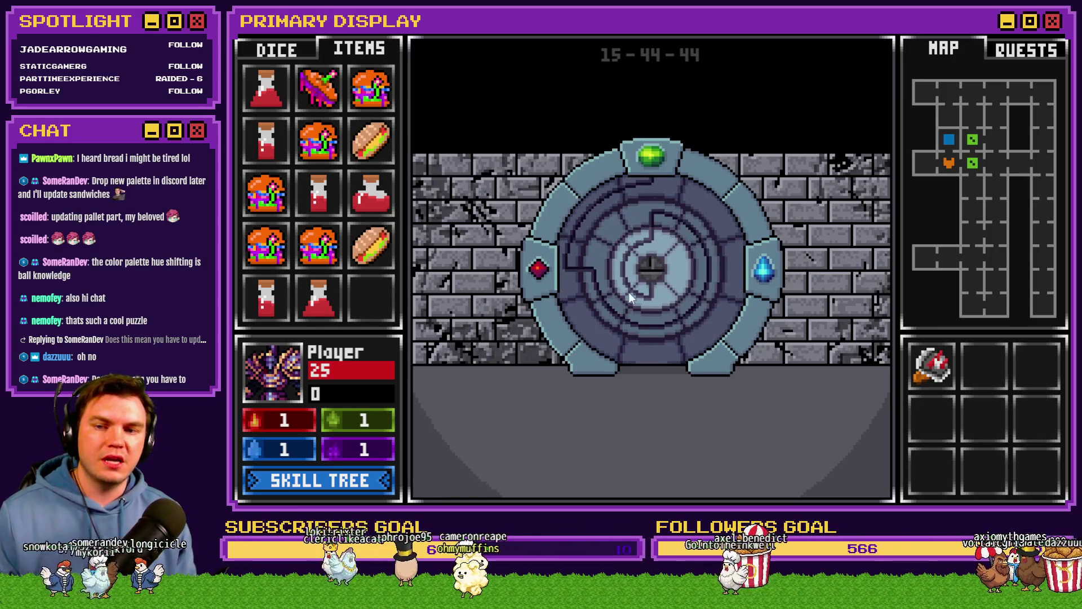
click(696, 236)
click(601, 273)
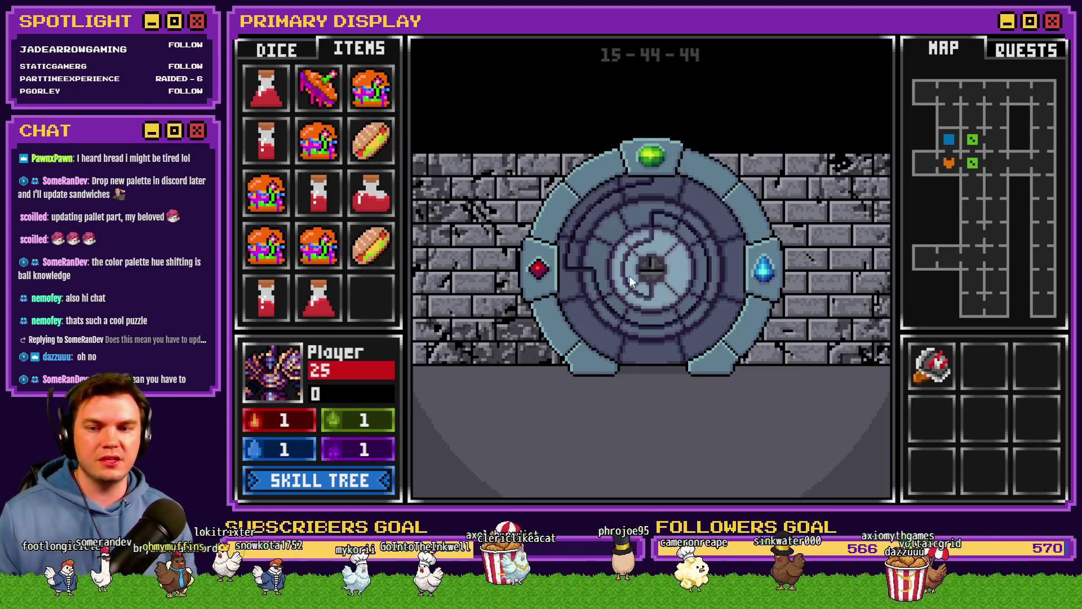
click(594, 253)
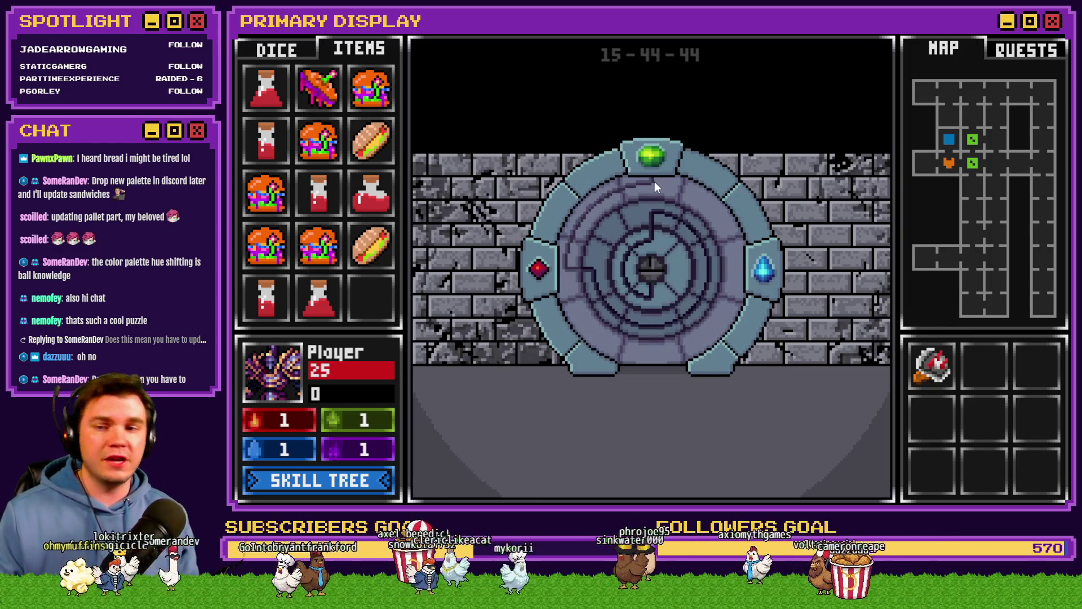
click(702, 250)
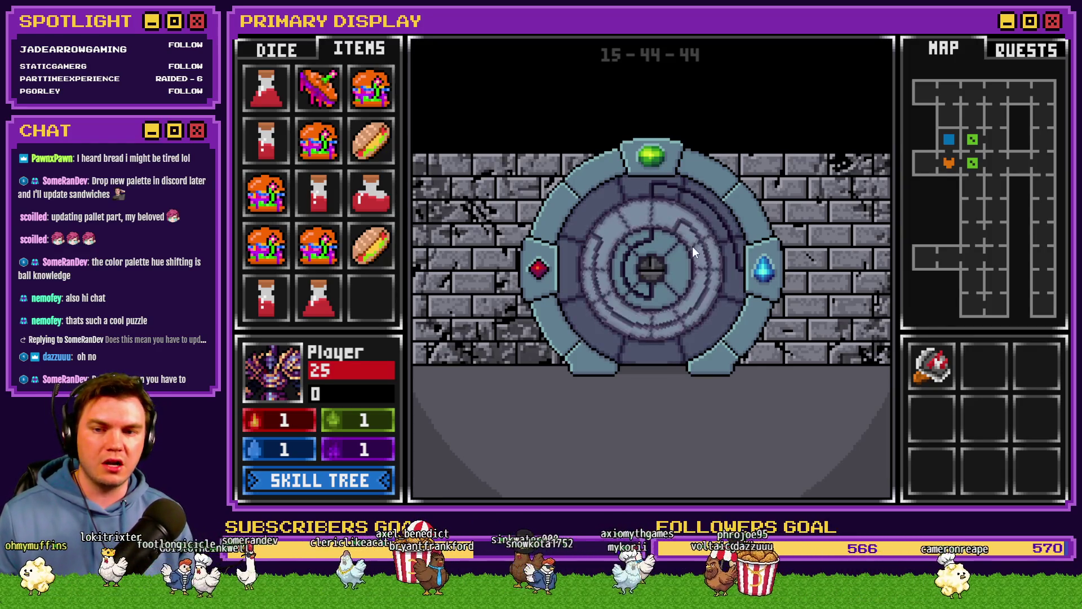
click(709, 300)
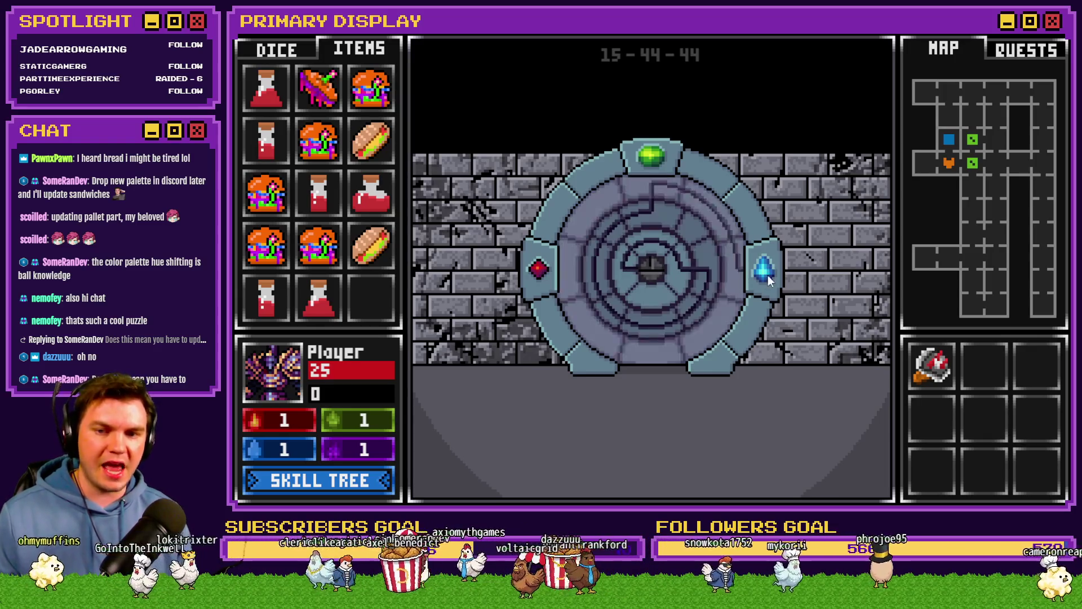
click(568, 259)
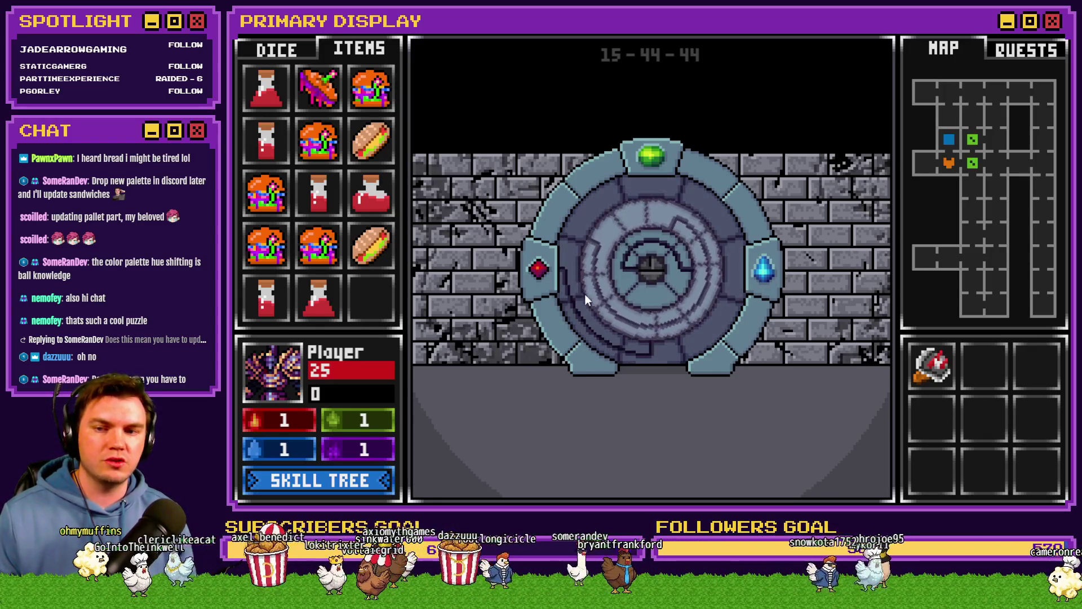
click(703, 318)
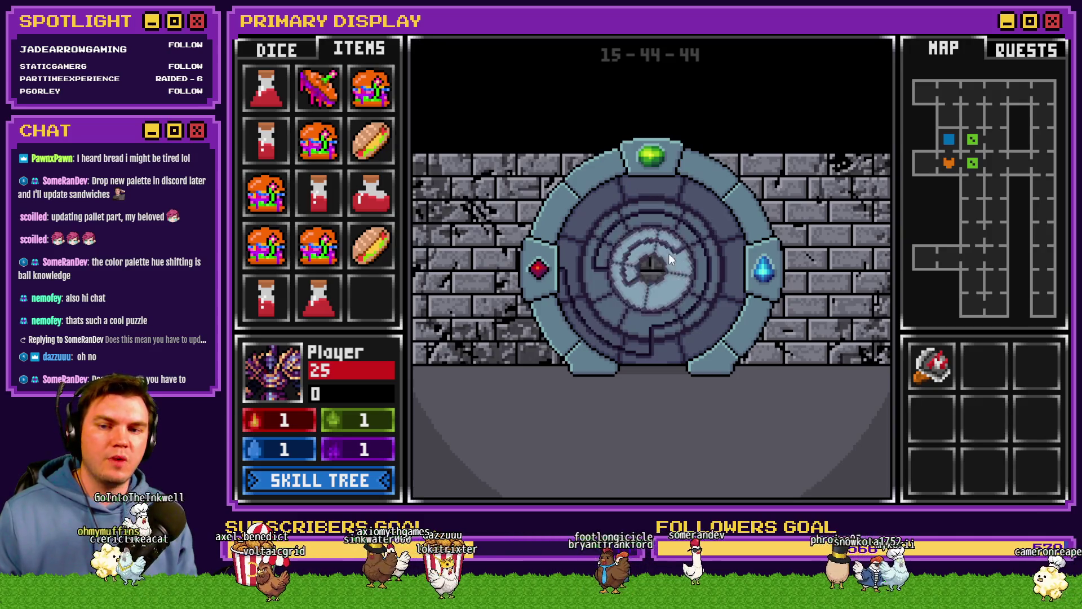
click(620, 266)
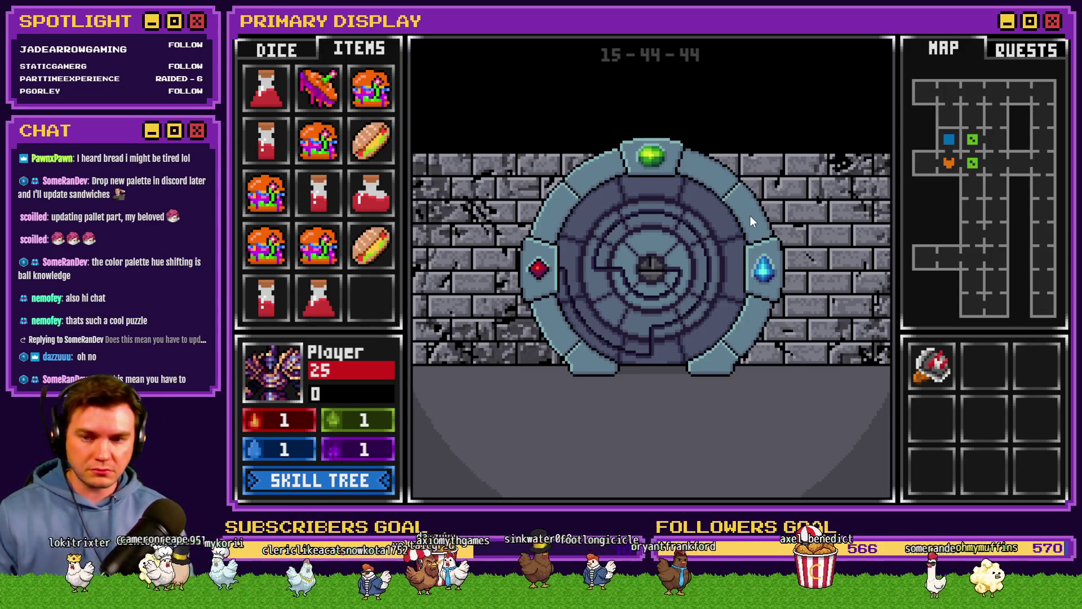
Turn the middle maze rings to new orientations to line up the path.
mouse_move(571, 274)
mouse_down()
mouse_move(684, 188)
mouse_move(563, 257)
mouse_up()
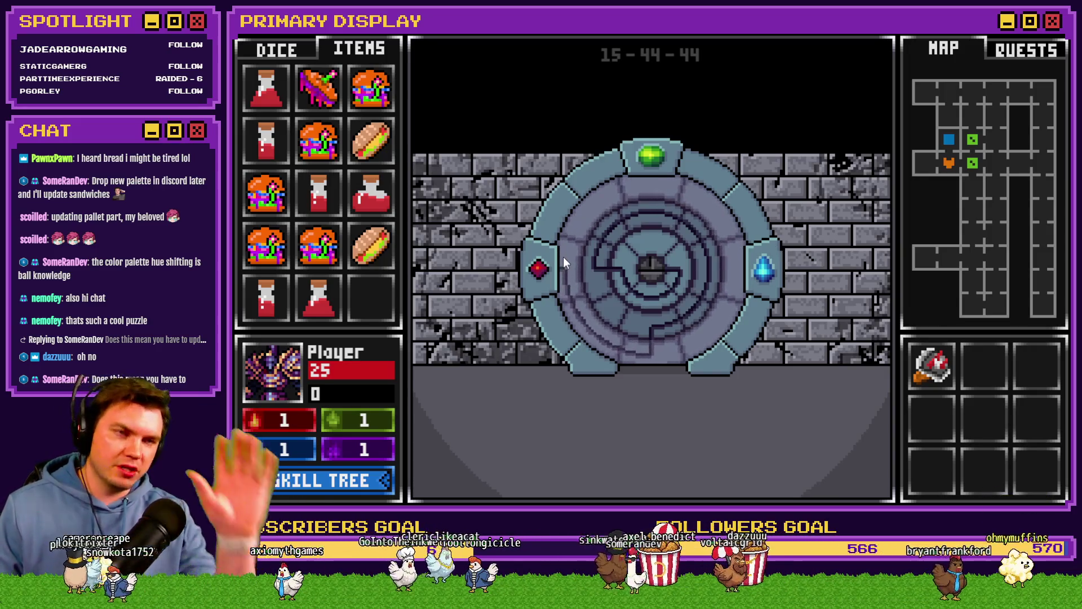
mouse_move(564, 257)
mouse_down()
mouse_move(560, 321)
mouse_move(550, 267)
mouse_move(809, 290)
mouse_up()
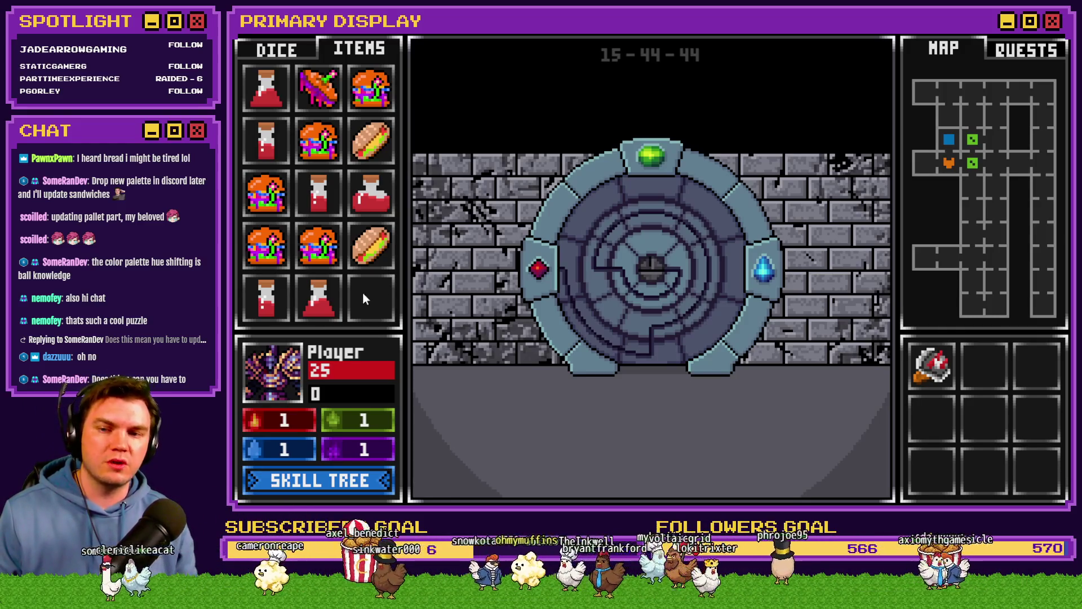
mouse_move(657, 269)
mouse_down()
mouse_move(583, 274)
mouse_move(645, 200)
mouse_move(718, 260)
mouse_move(640, 269)
mouse_move(659, 264)
mouse_up()
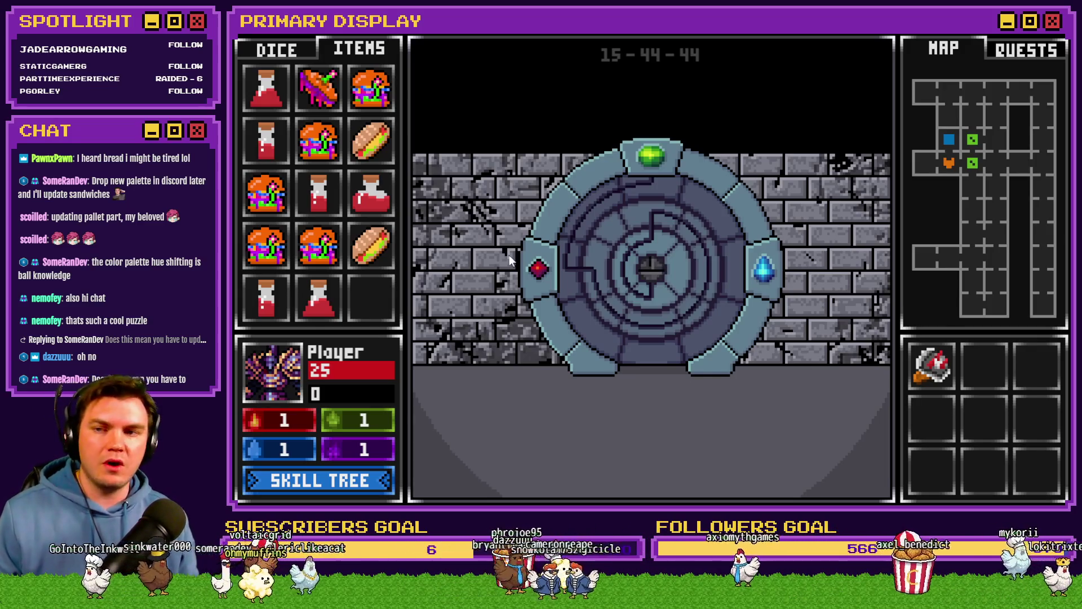
Attune to the glyphs, pass the opened door and pick up the Void Stone from the pedestal.
click(573, 458)
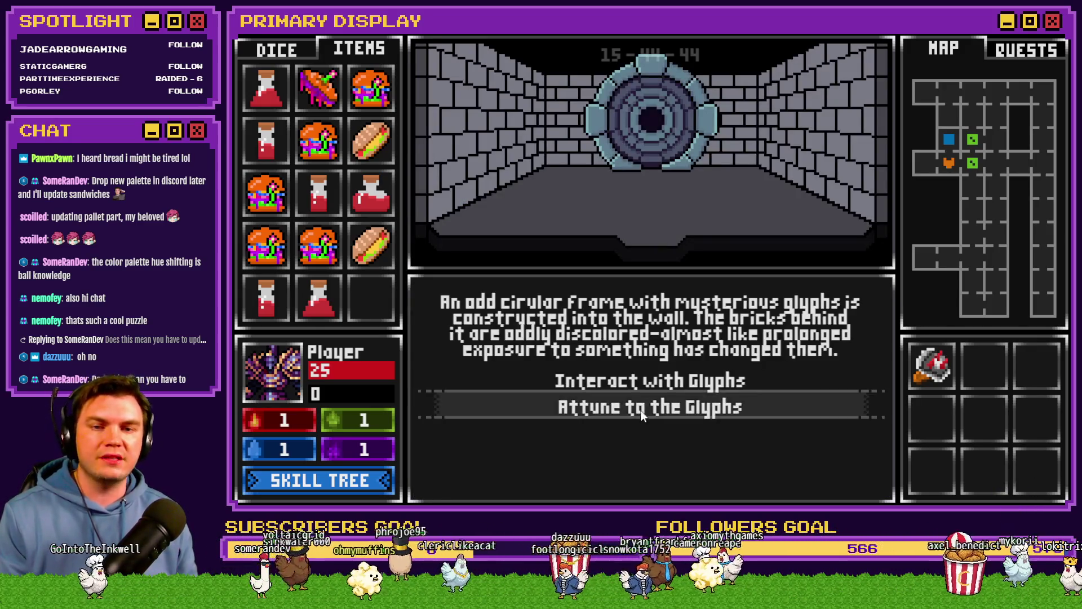
click(650, 382)
click(712, 256)
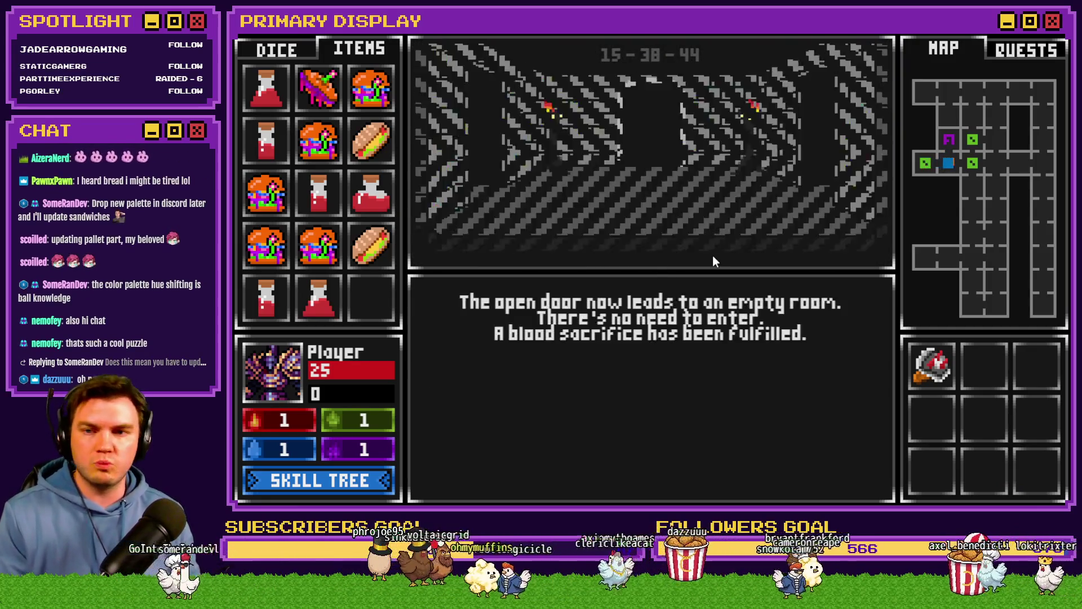
click(720, 261)
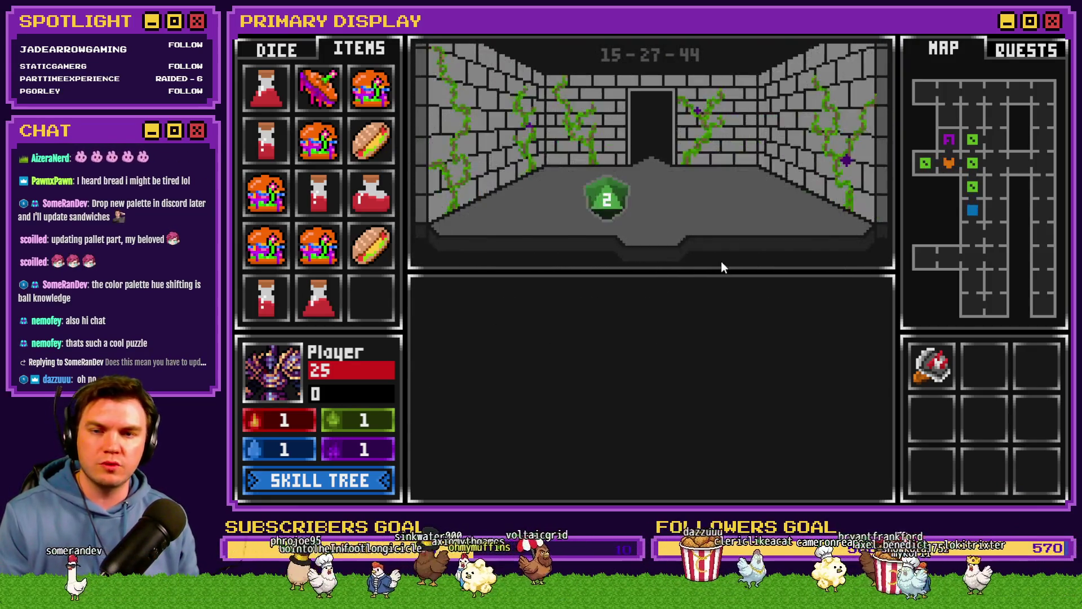
click(722, 262)
click(668, 177)
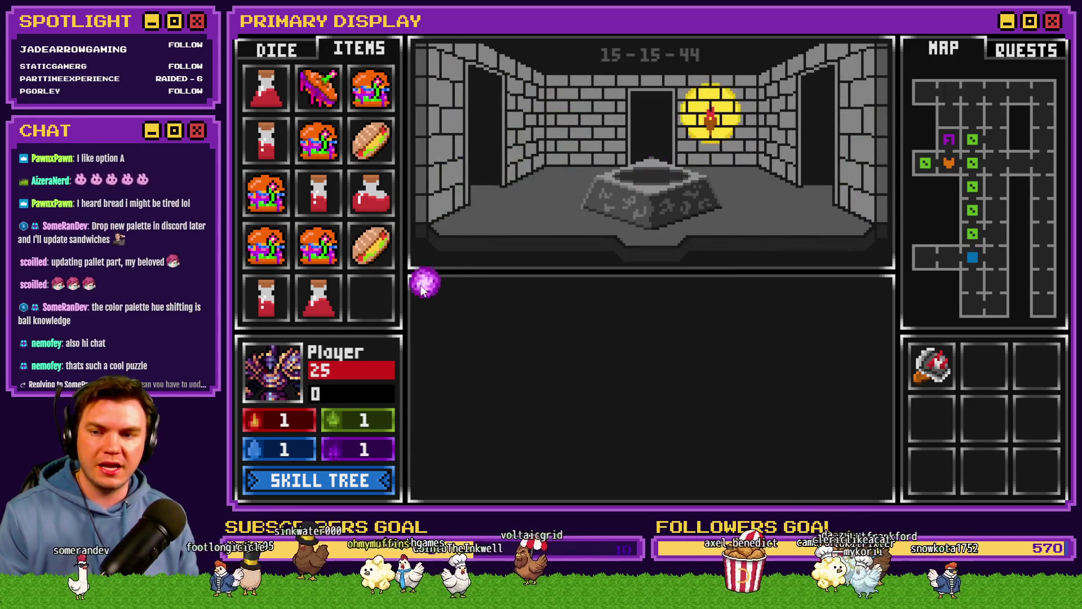
Walk back out of the pedestal room and choose to interact with the stone dials.
key(Down)
key(Down)
key(Down)
key(Down)
key(Down)
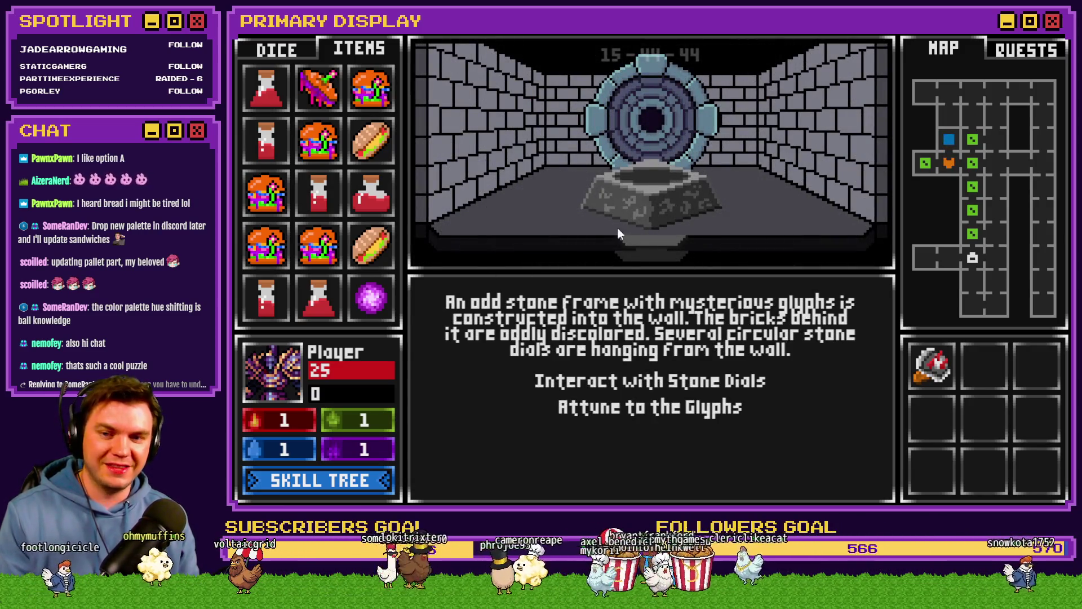
click(600, 381)
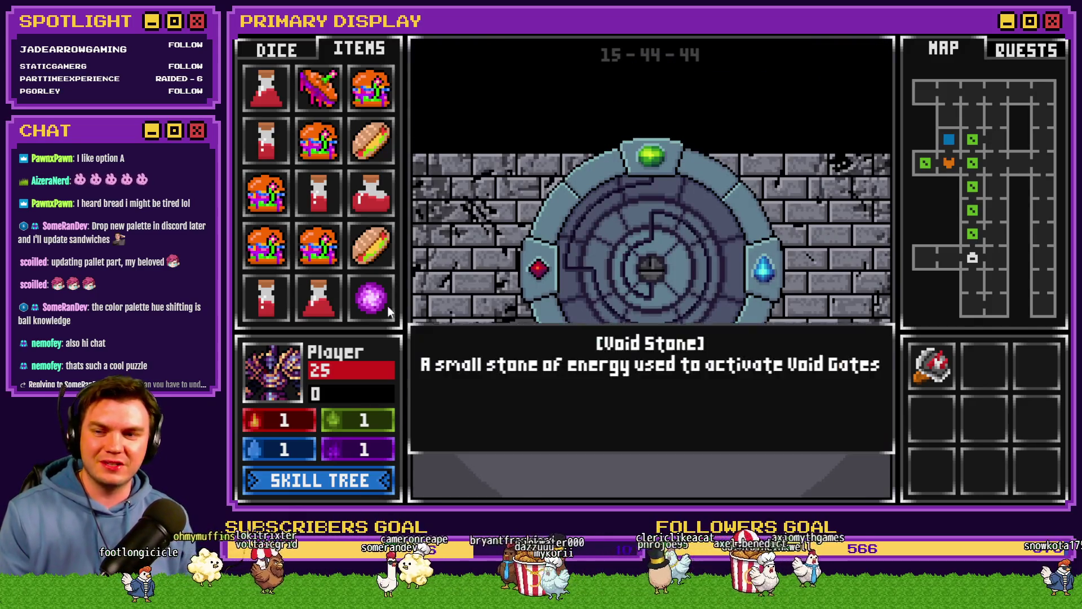
Drag the Void Stone onto the dial centre, watch the portal open, then close the game.
drag(371, 299, 644, 275)
drag(371, 298, 664, 267)
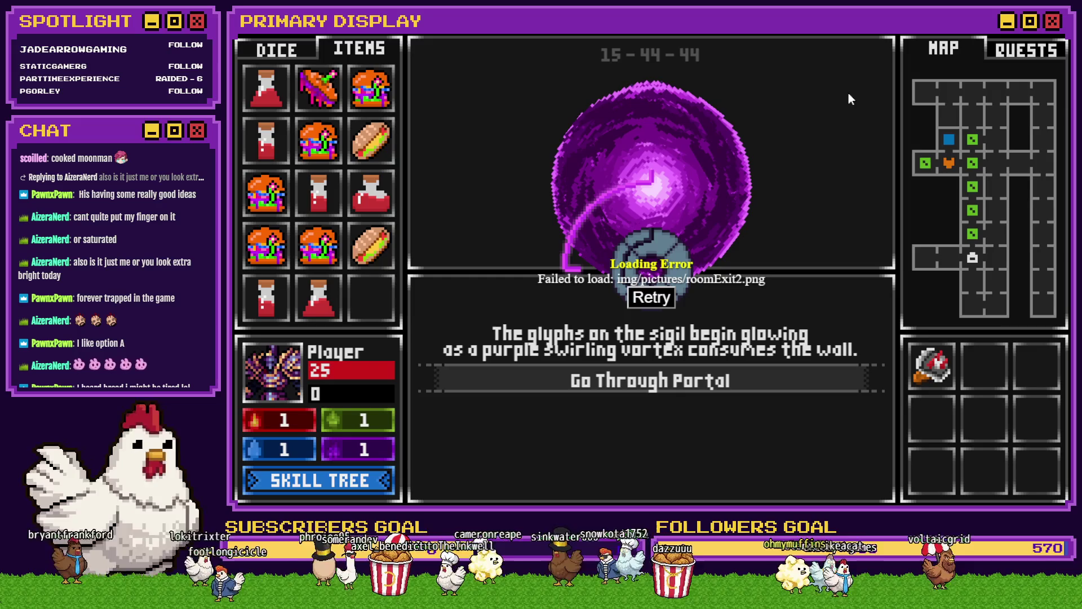
click(1056, 39)
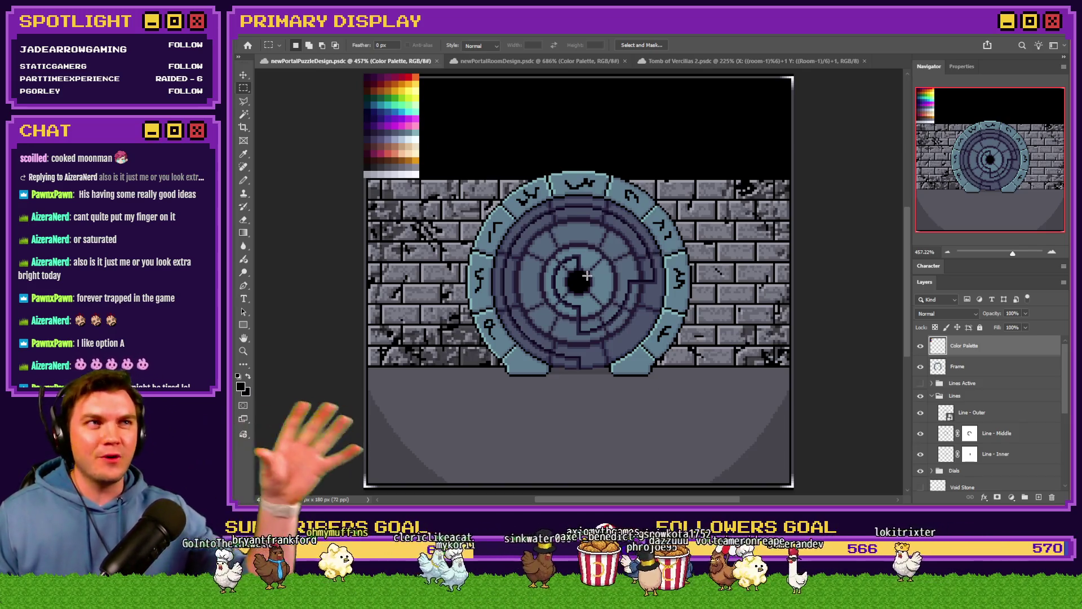
Hide the Lines and Dials artwork and show the purple swirling Portal layer.
click(964, 395)
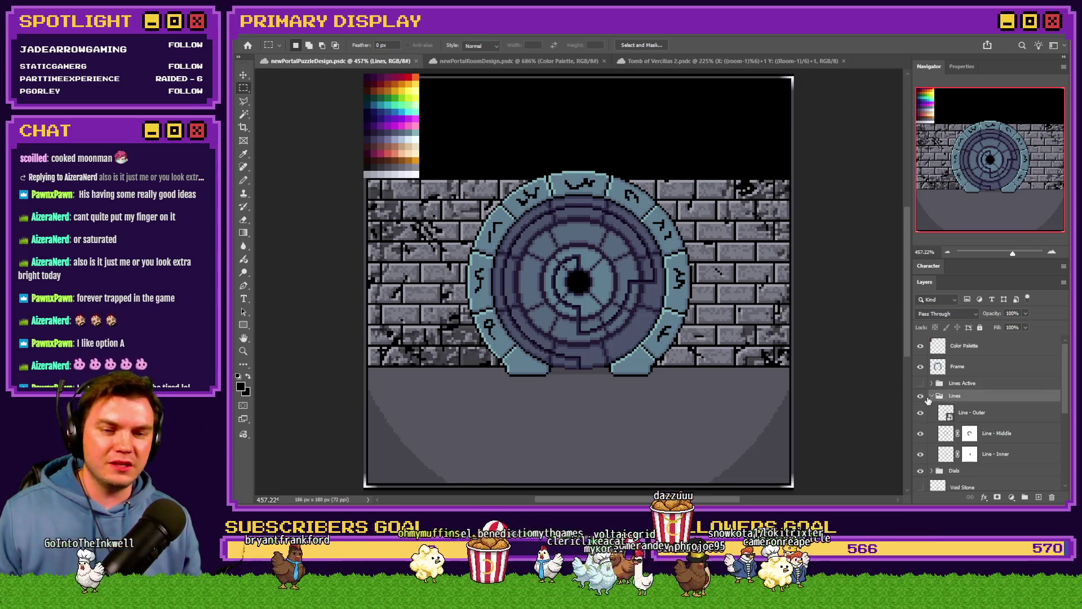
click(932, 395)
click(921, 395)
drag(921, 395, 923, 448)
click(921, 446)
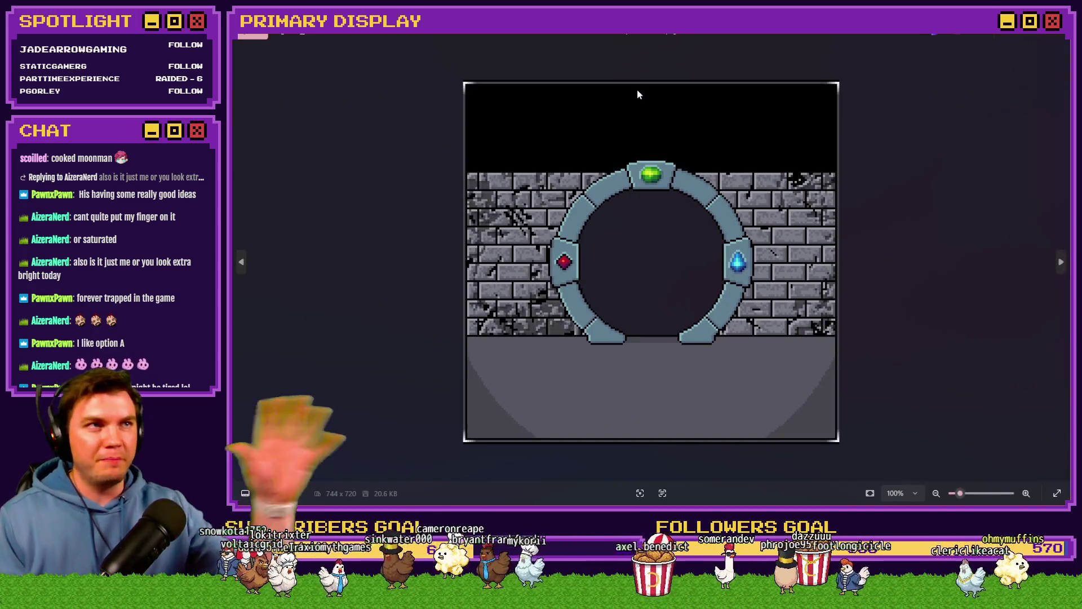
Flip through the exported portal images, close the preview and return to RPG Maker.
key(Right)
key(Right)
key(Right)
key(Left)
key(alt+F4)
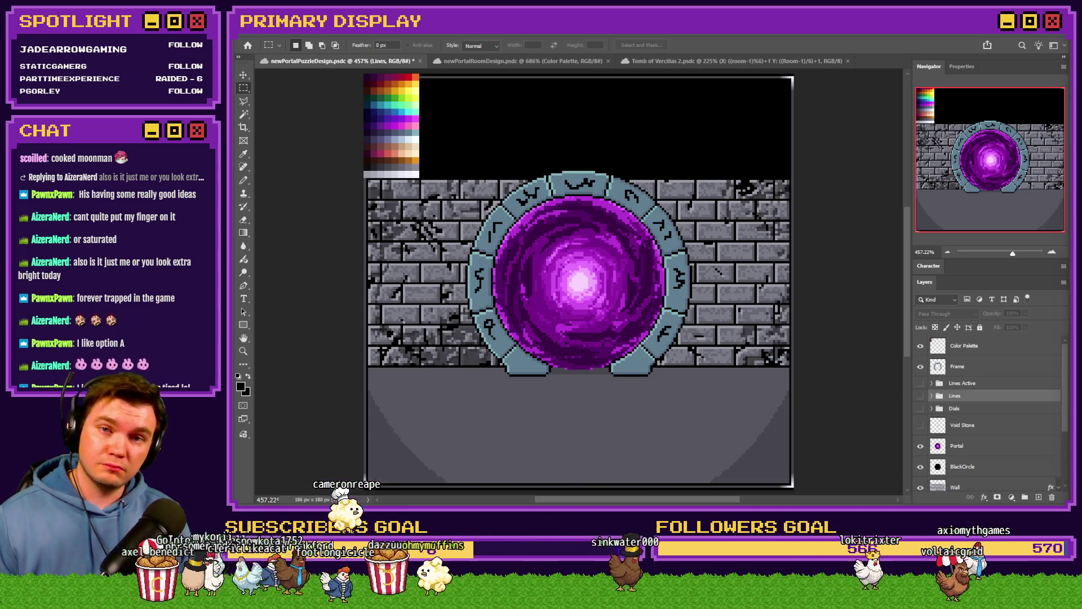
key(alt+Tab)
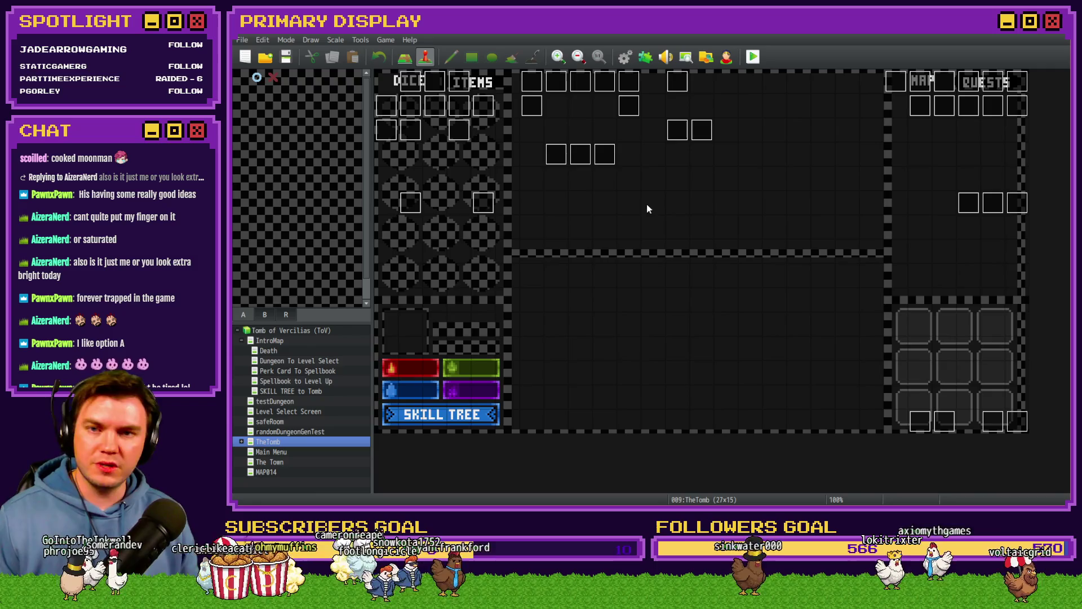
double_click(677, 137)
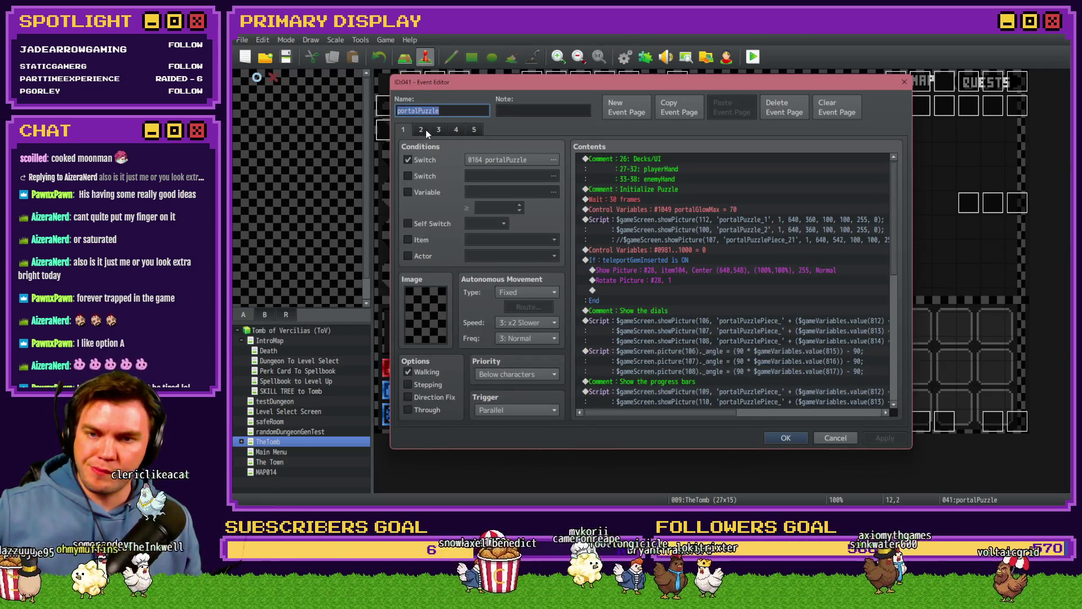
key(Escape)
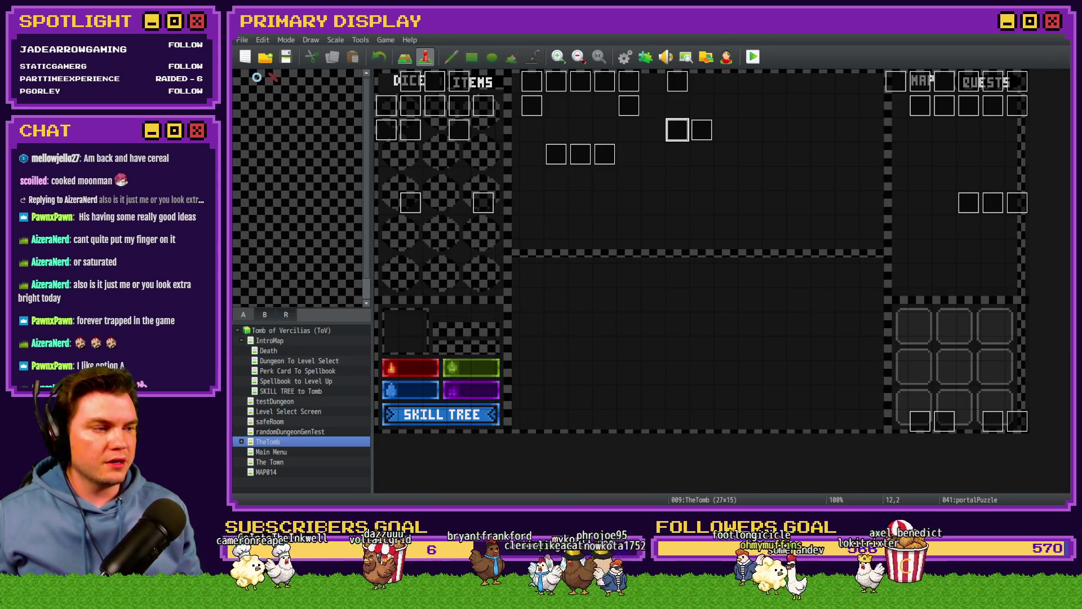
key(Return)
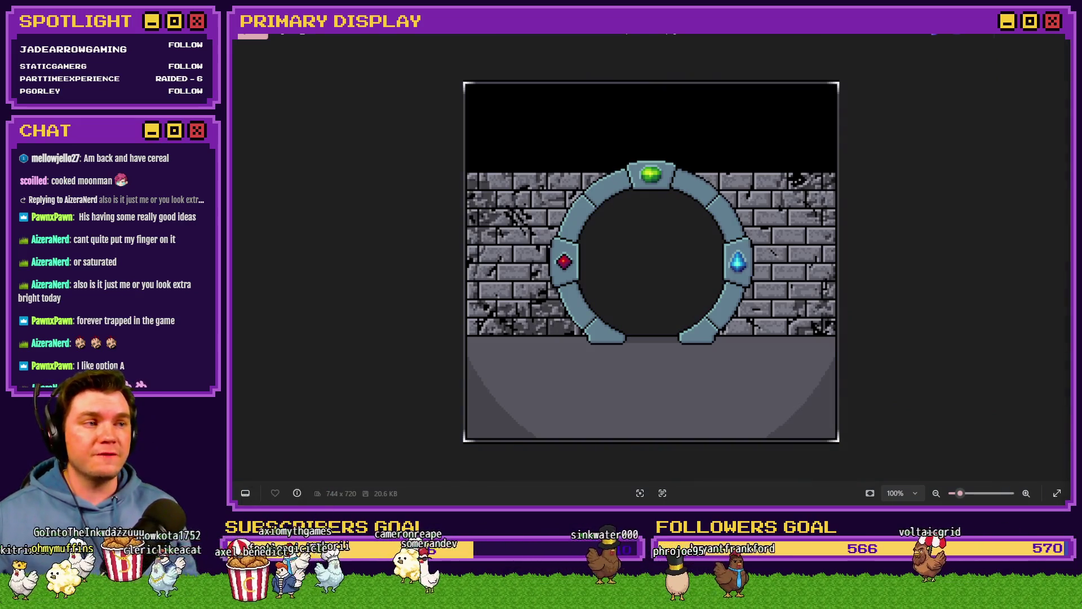
mouse_move(579, 269)
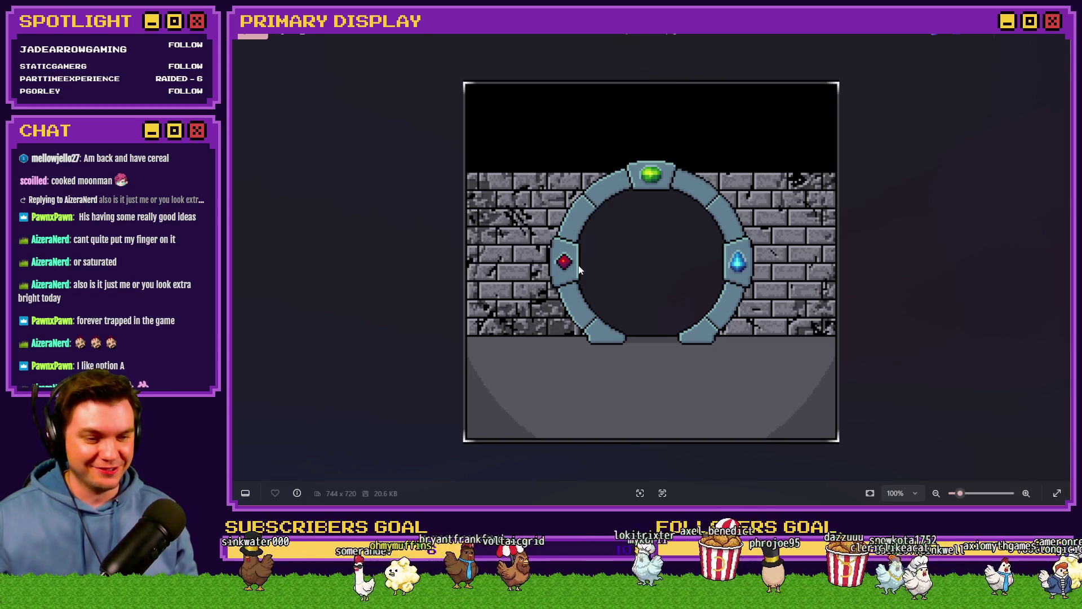
click(1053, 32)
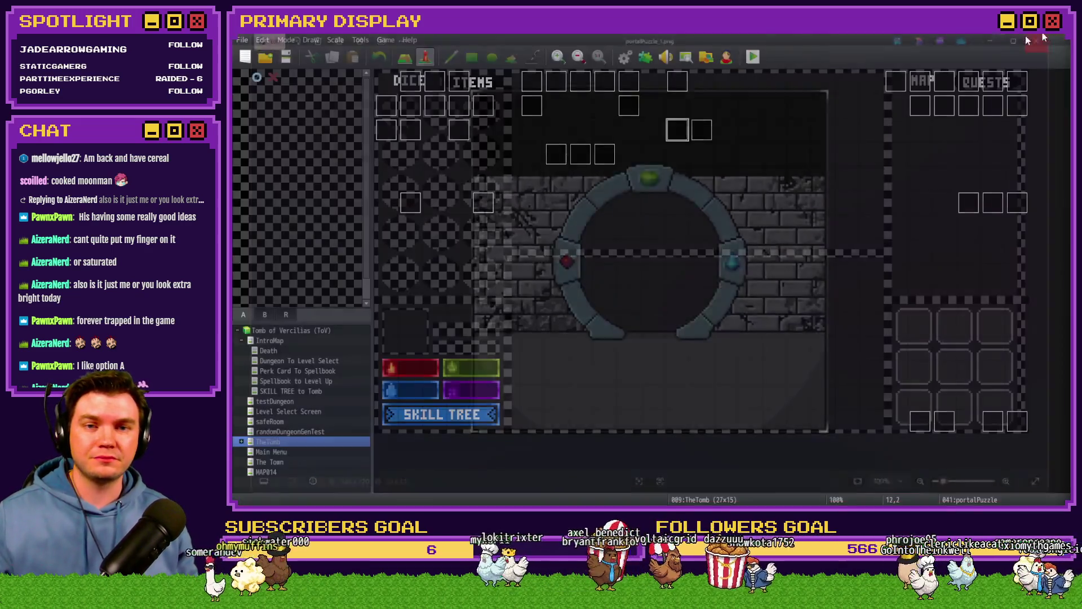
Finish the portalPuzzle event's page-2 script, confirm with OK and start a playtest.
double_click(678, 129)
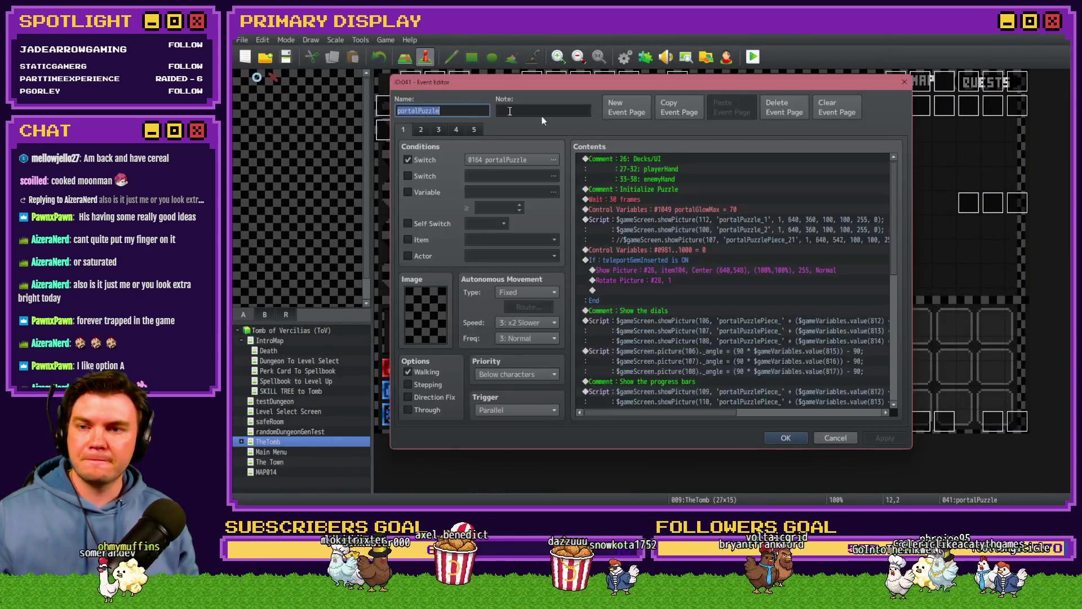
click(421, 130)
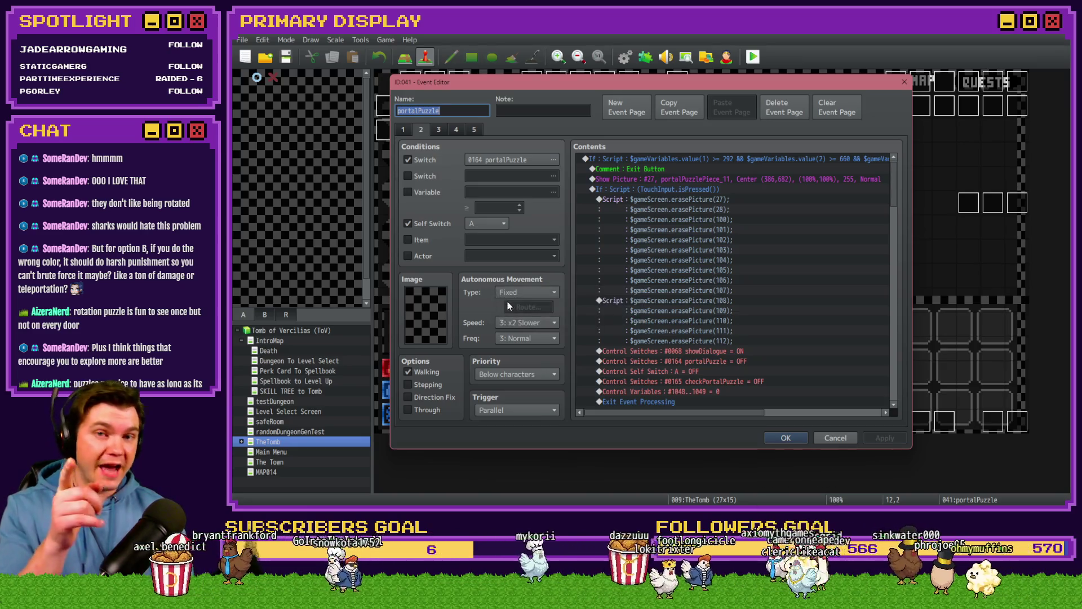
click(786, 437)
click(751, 57)
Save and launch the test, pick a perk card and walk through the door ahead.
click(617, 284)
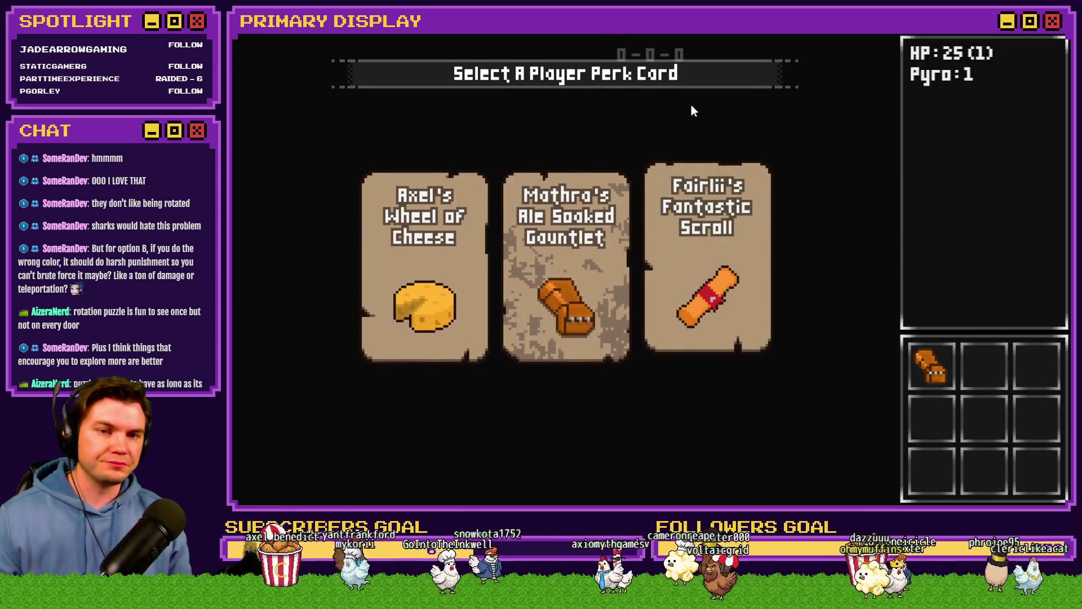
key(w)
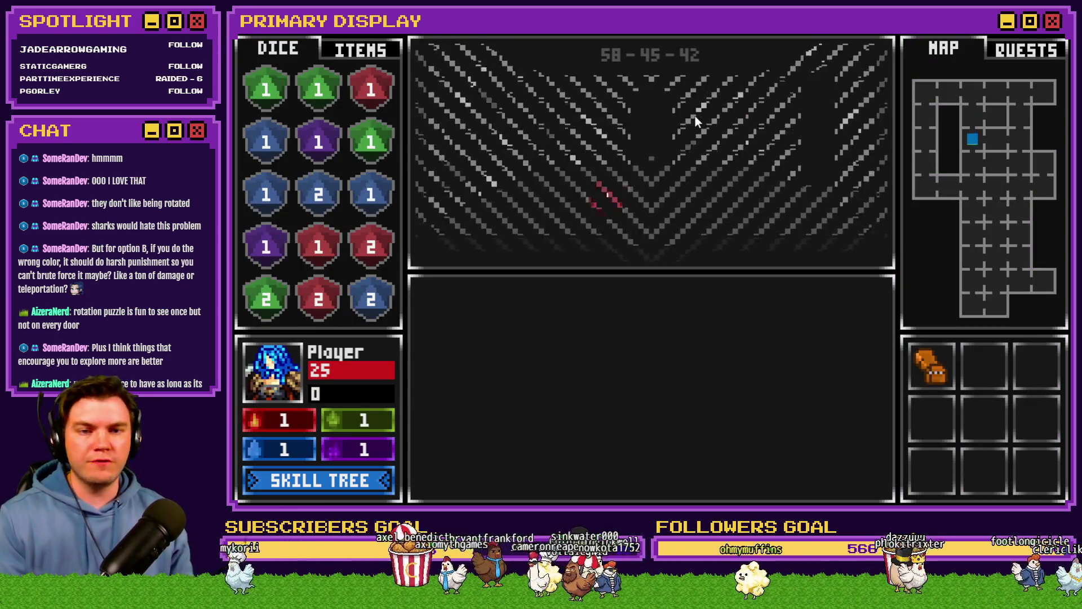
key(w)
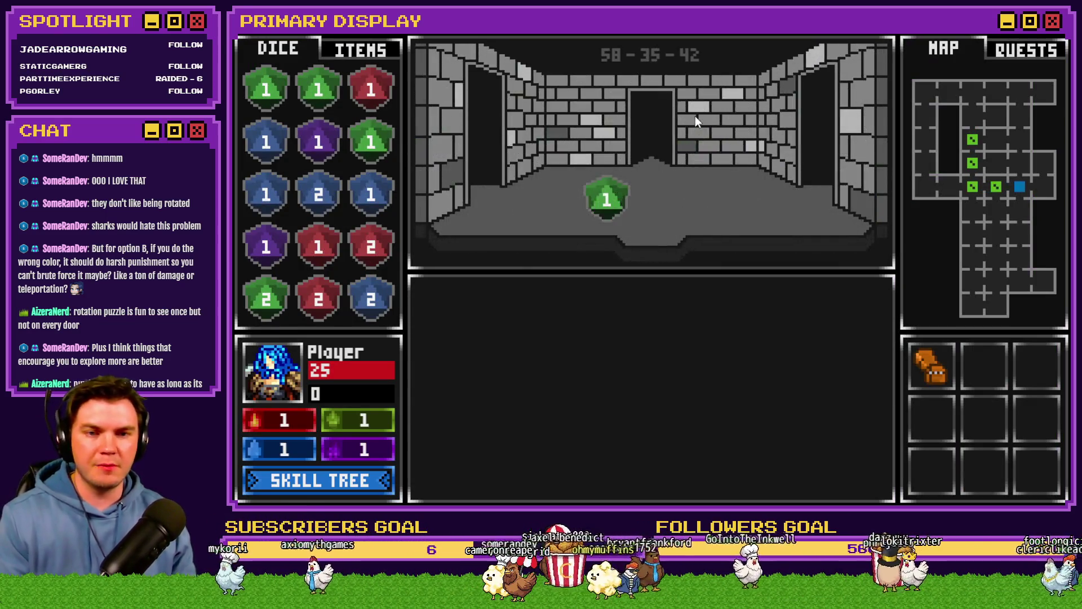
key(w)
click(684, 380)
key(w)
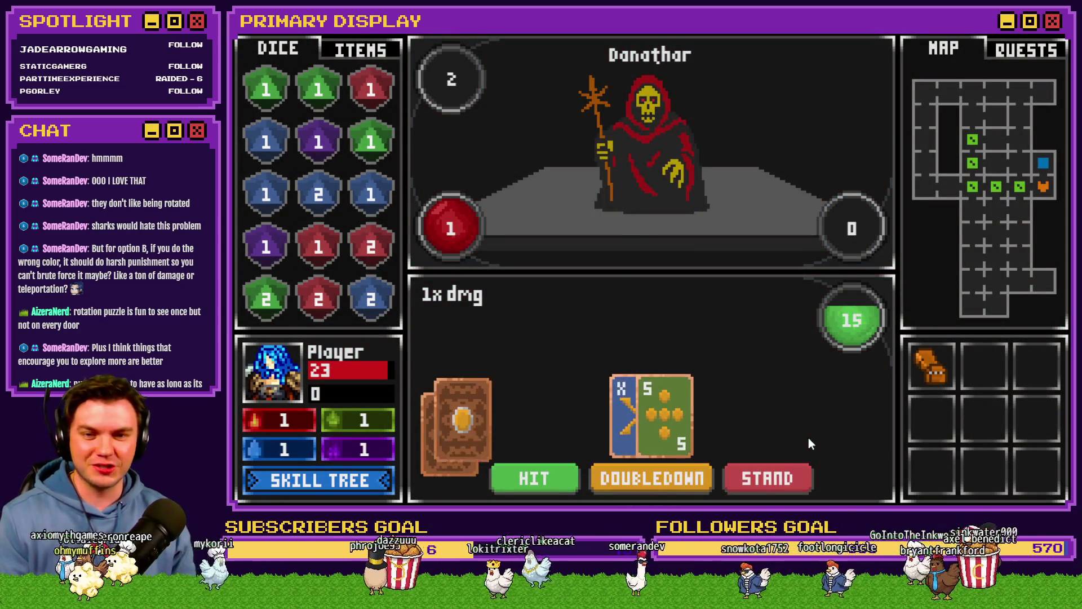
Play the card duel against Danathar with Hit and Stand, then approach the glyph door.
click(532, 476)
click(756, 476)
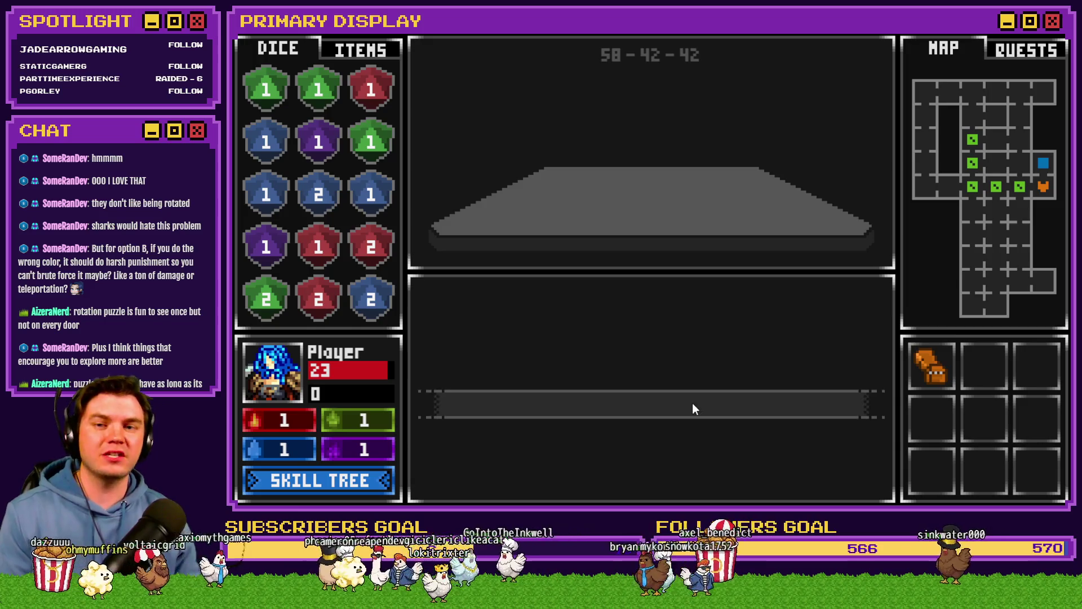
click(693, 402)
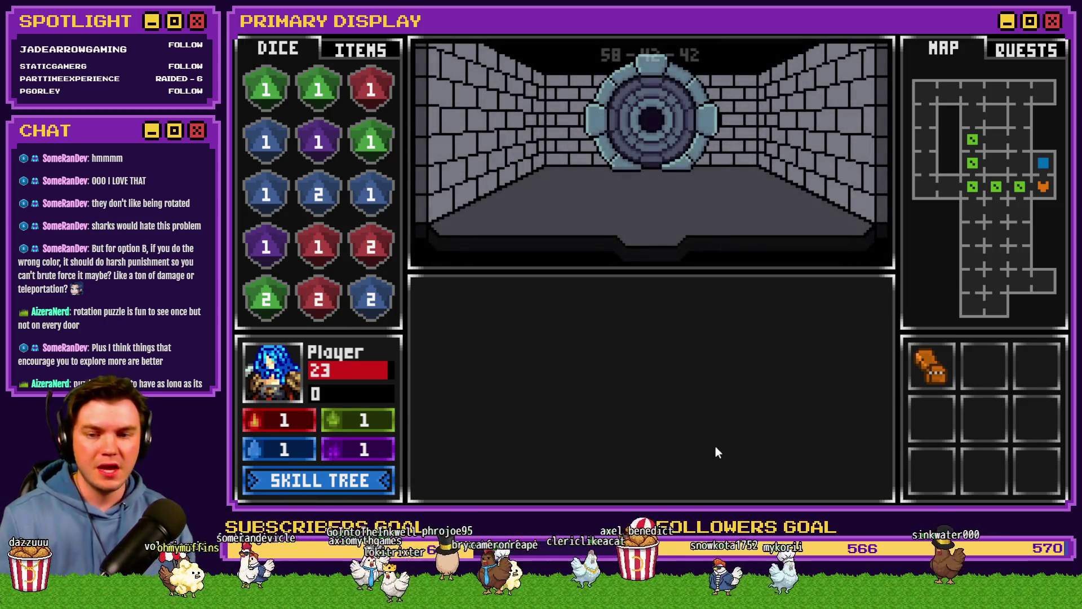
click(716, 382)
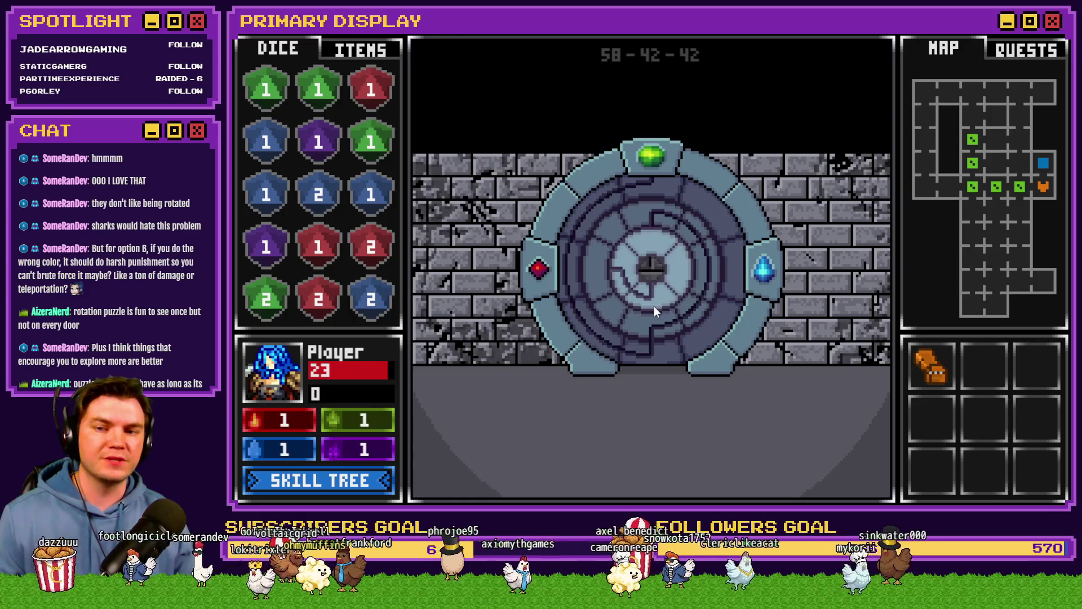
Rotate the glyph door's outer and inner rings into several new patterns.
click(630, 192)
click(629, 293)
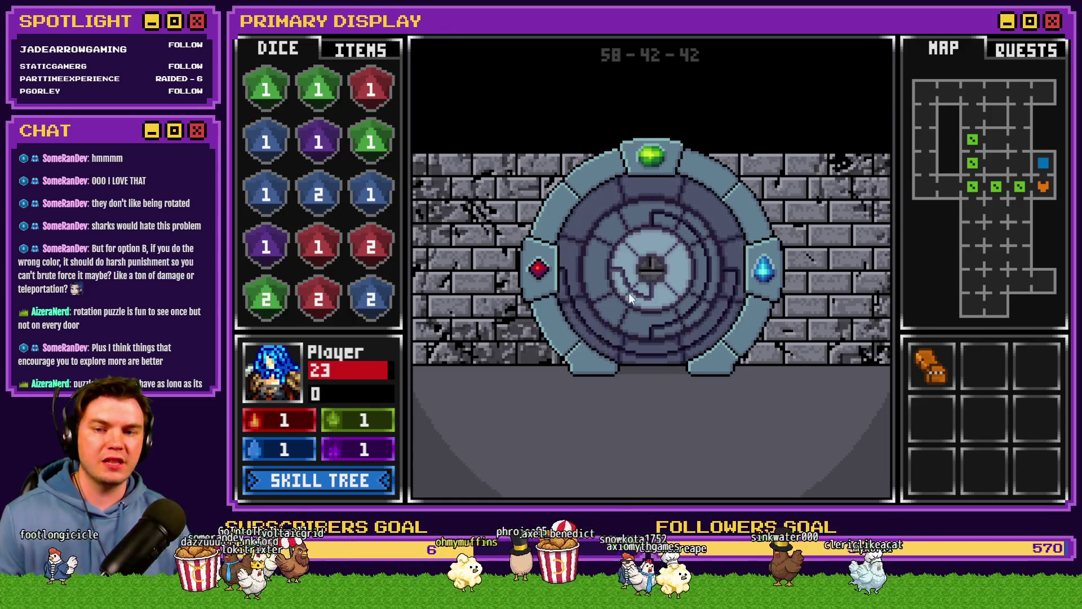
click(656, 294)
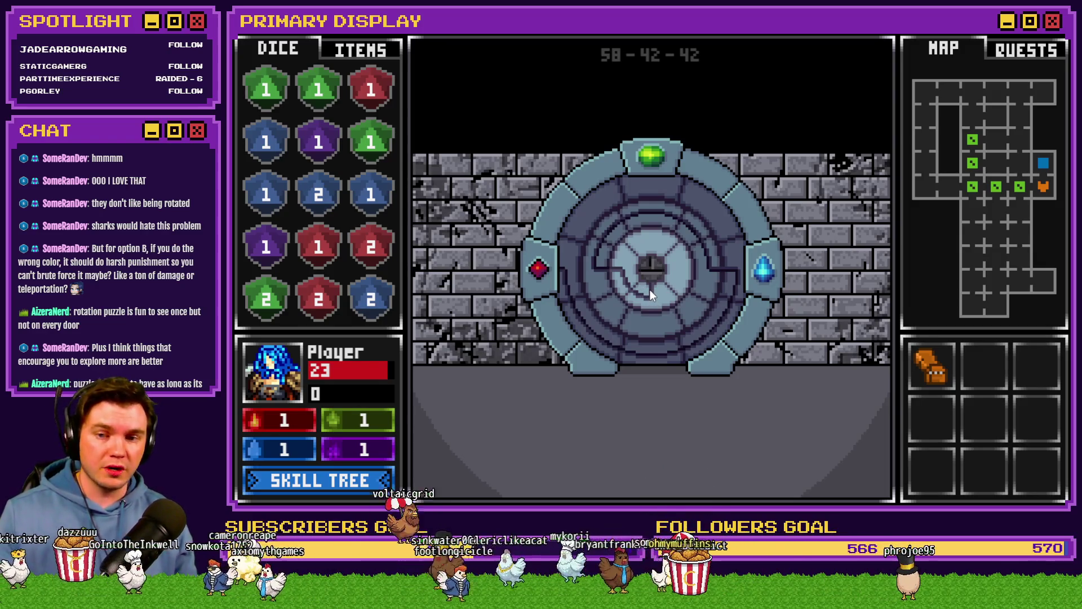
click(650, 289)
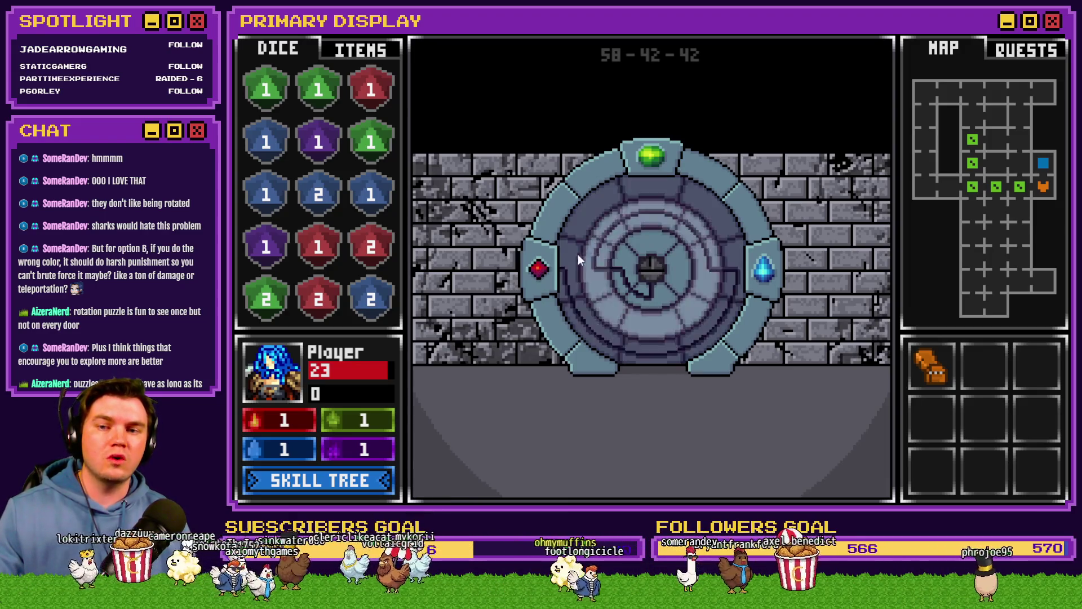
click(657, 172)
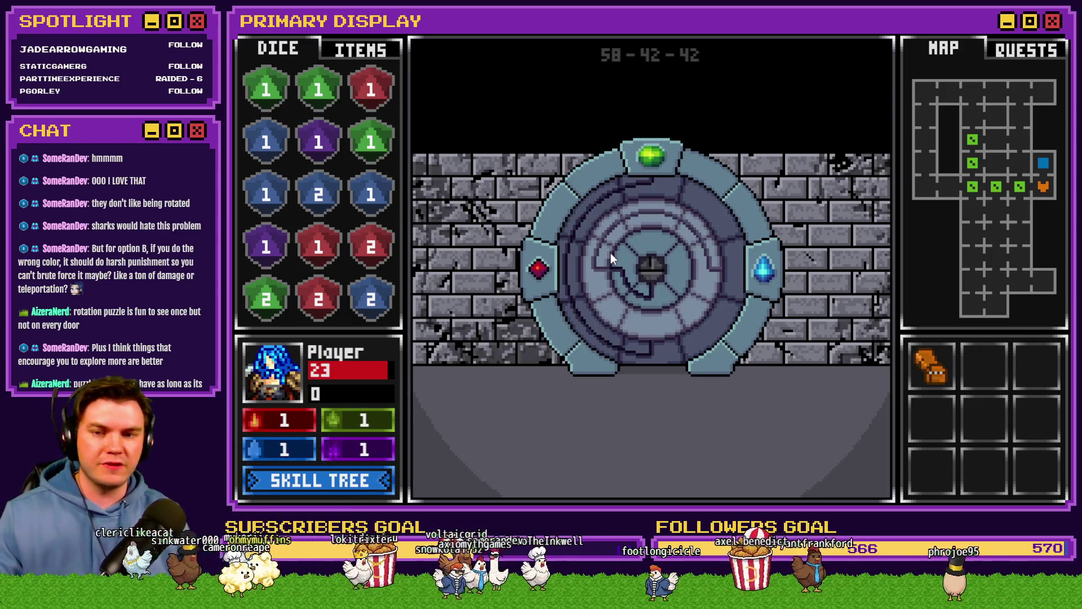
click(626, 241)
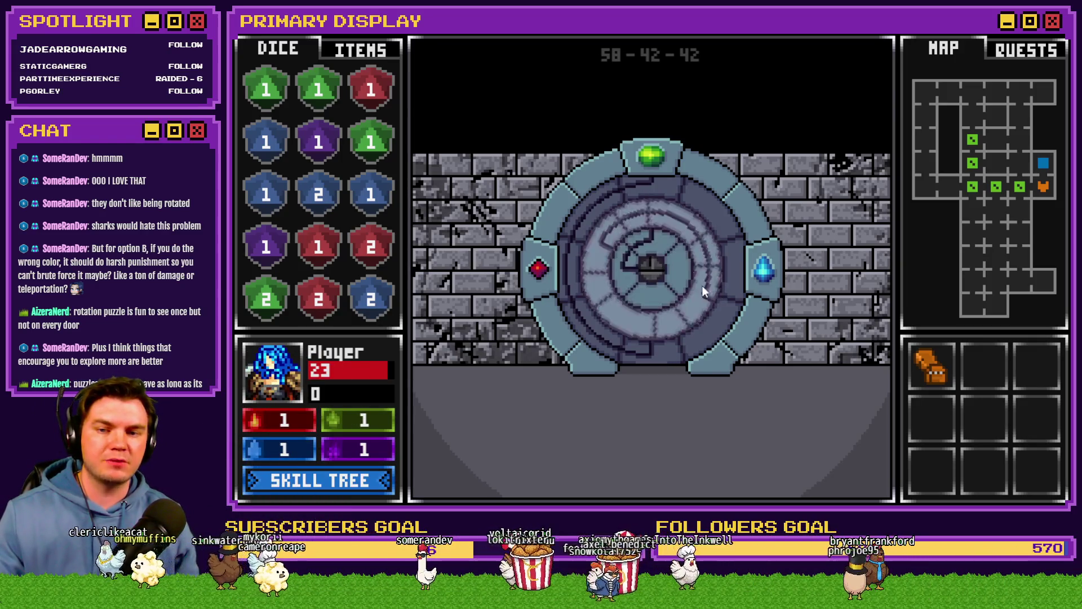
Keep turning the rings to change the door's maze-line arrangement.
click(663, 331)
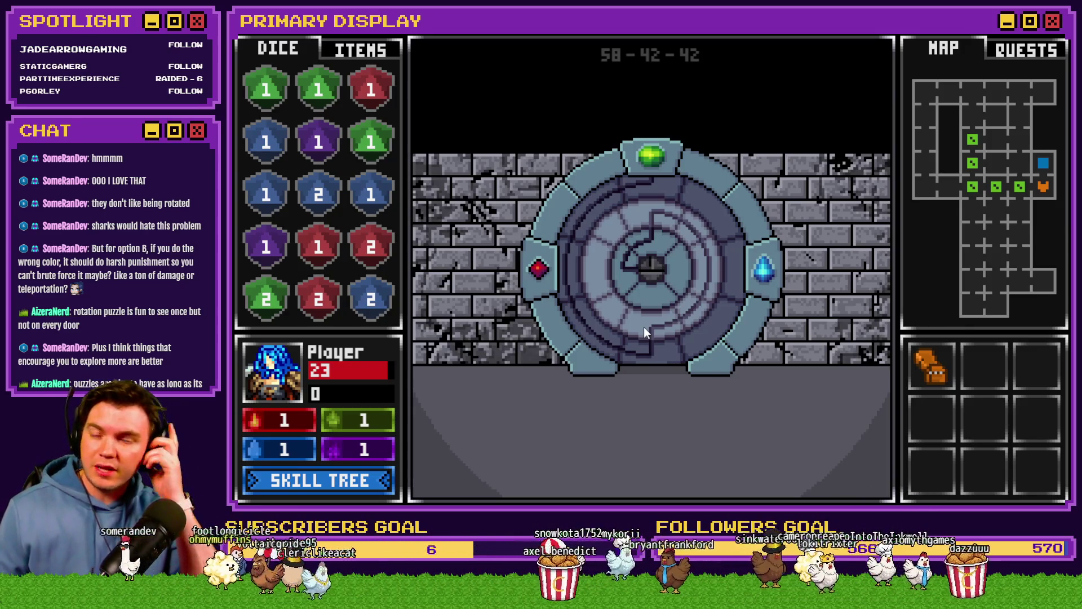
click(641, 195)
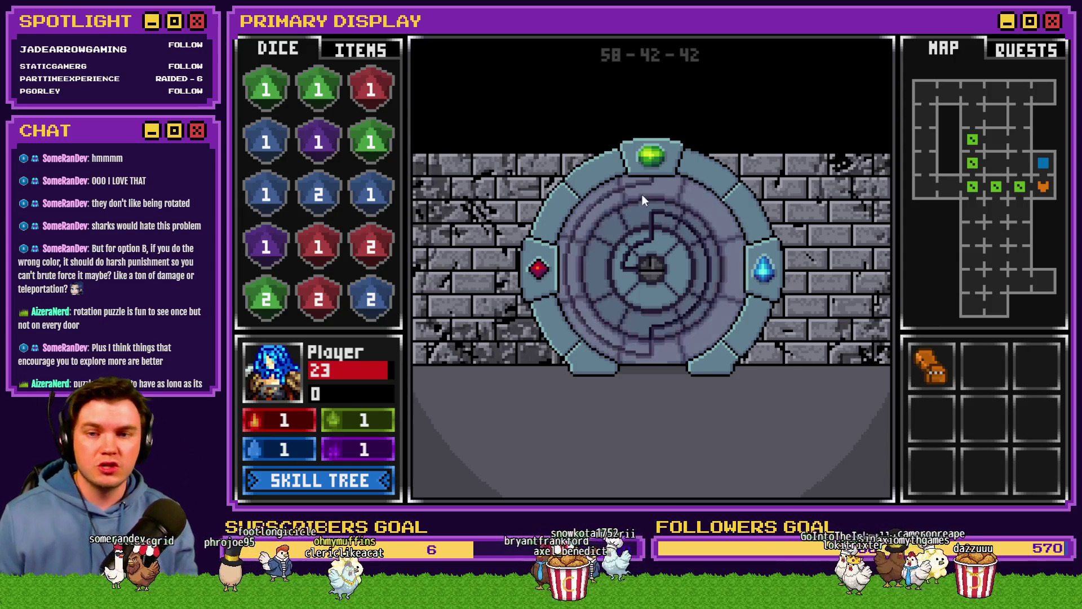
click(572, 267)
click(666, 218)
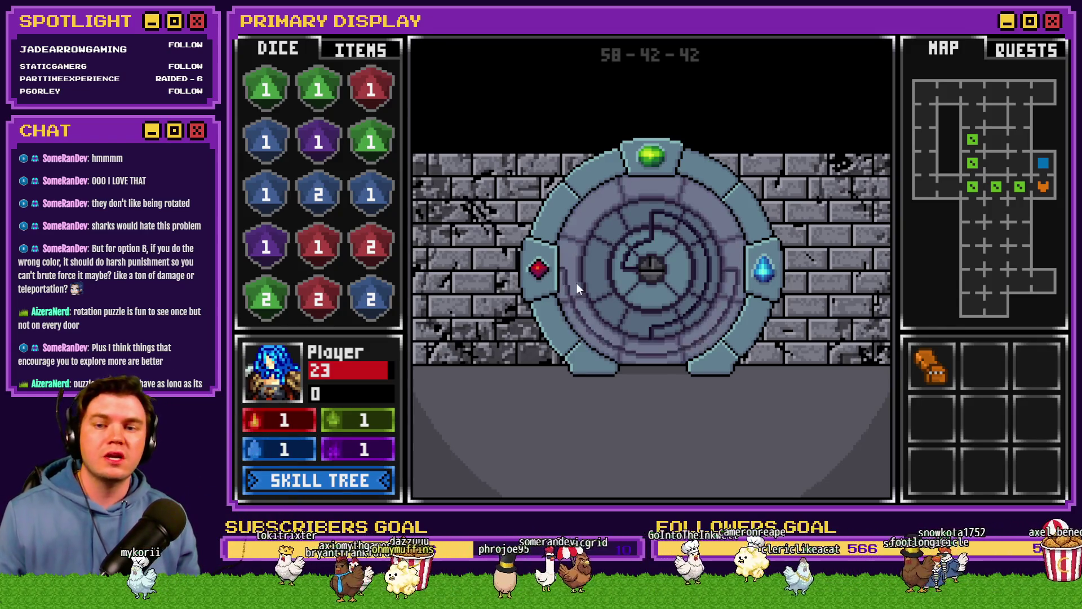
click(597, 283)
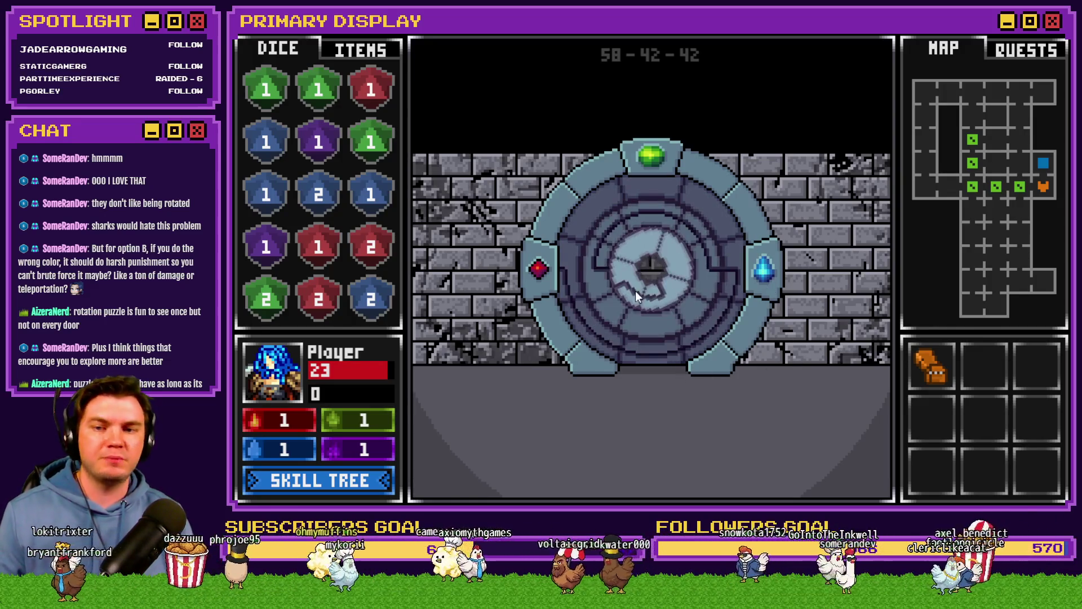
click(636, 280)
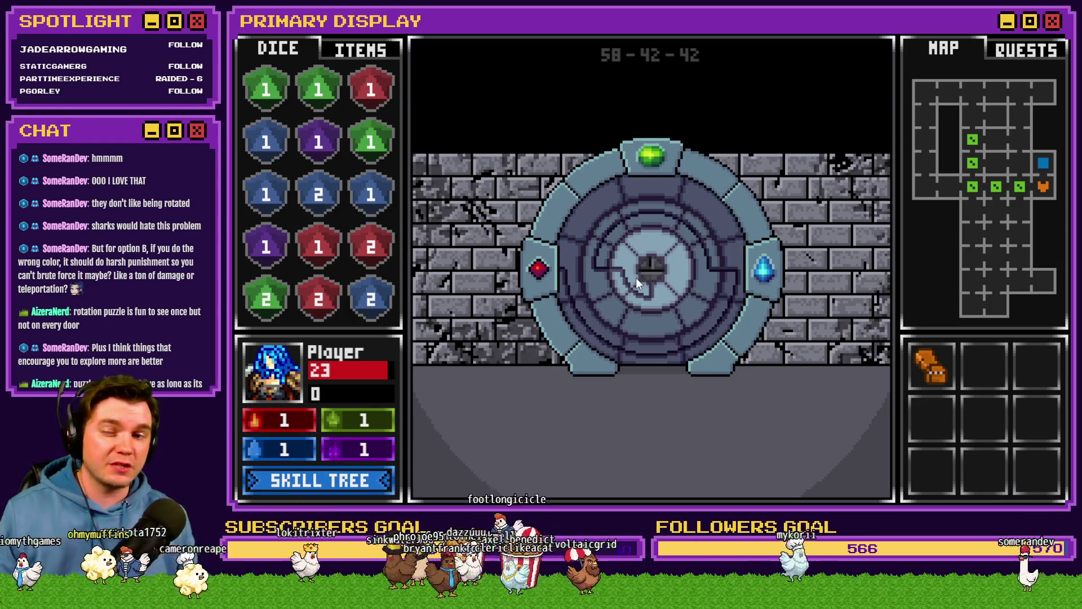
Turn the middle ring and inner disc into new groove patterns, then show the ITEMS panel.
click(637, 278)
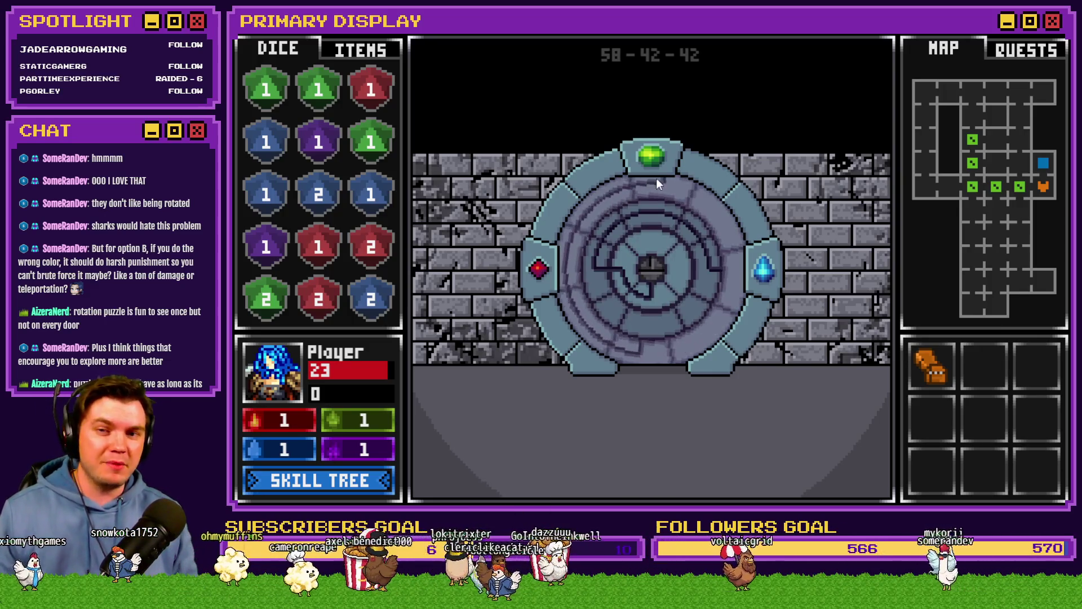
click(665, 221)
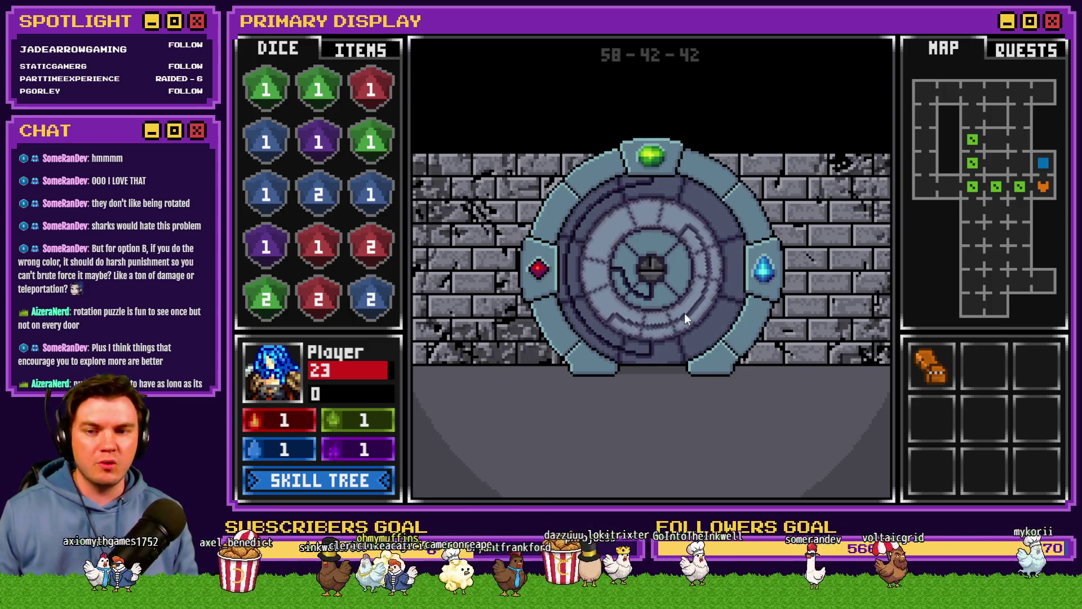
click(640, 246)
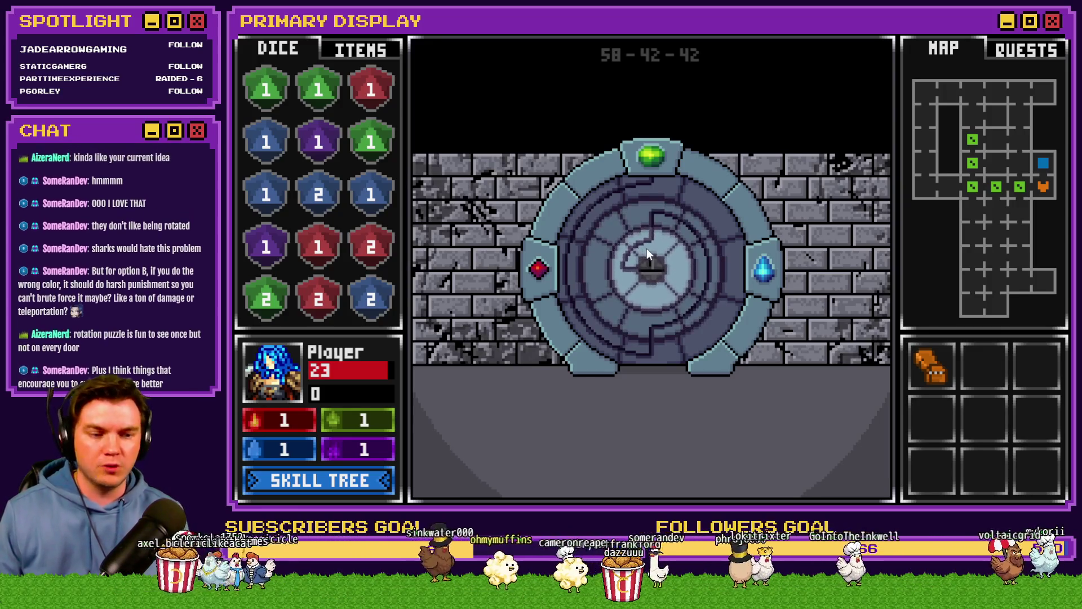
click(661, 231)
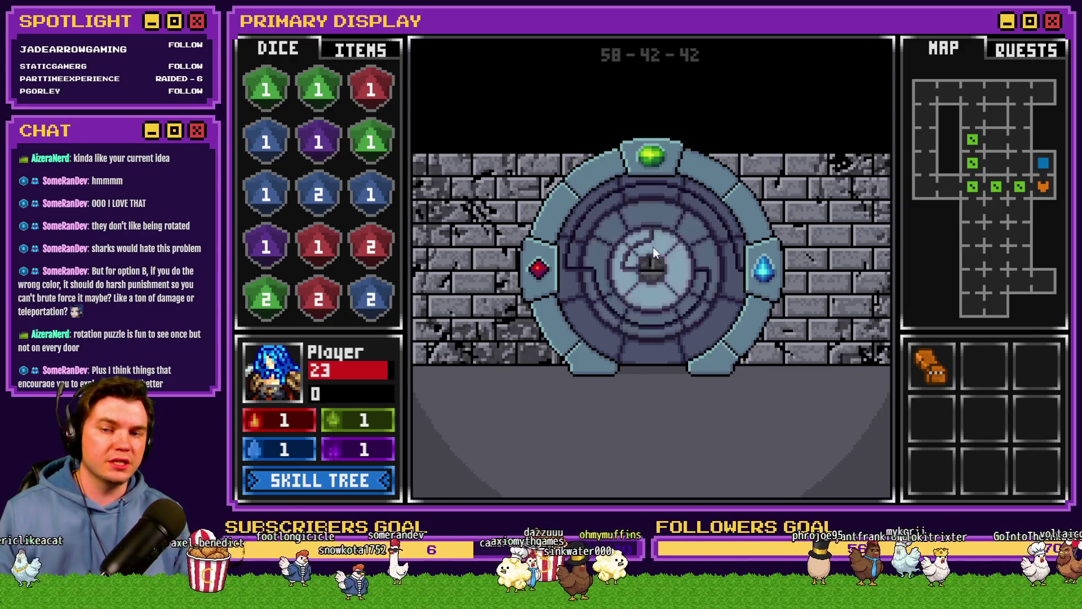
click(691, 277)
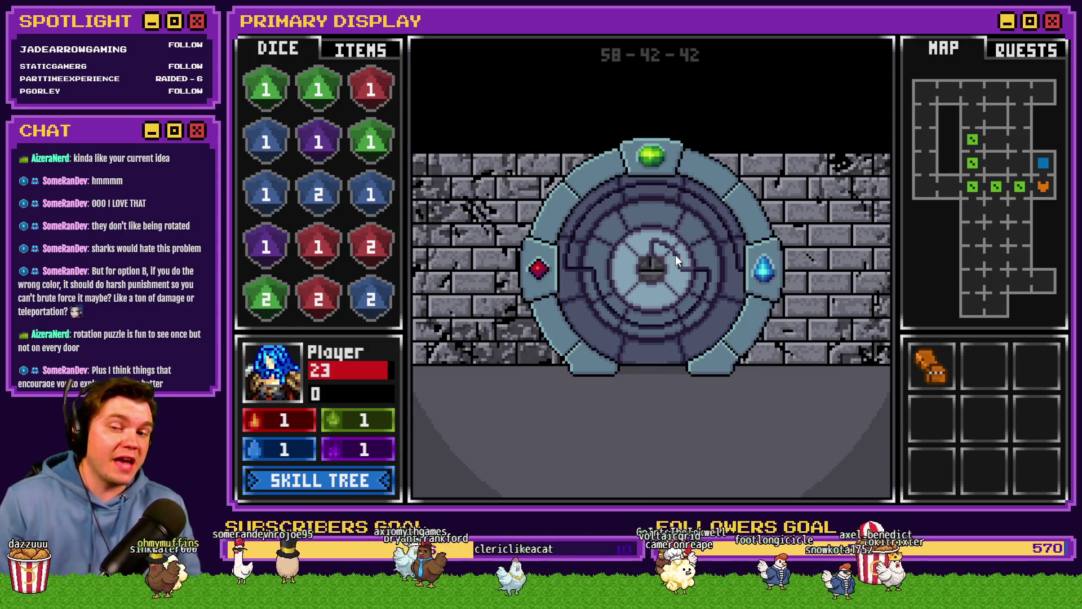
click(378, 52)
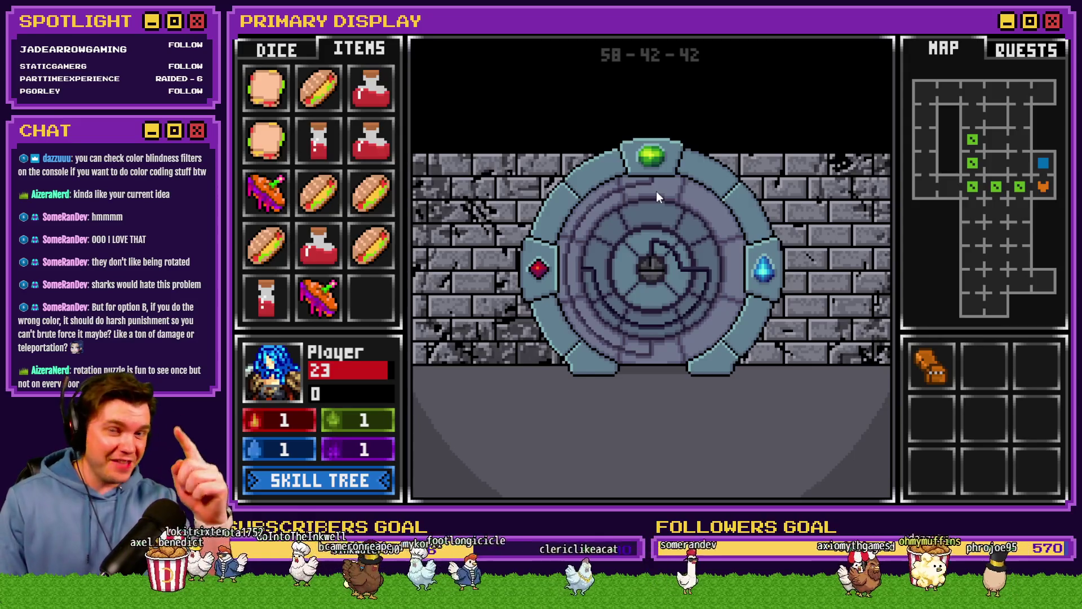
Shift the outer ring, test the blue gem, and turn the inner ring down-left.
click(657, 191)
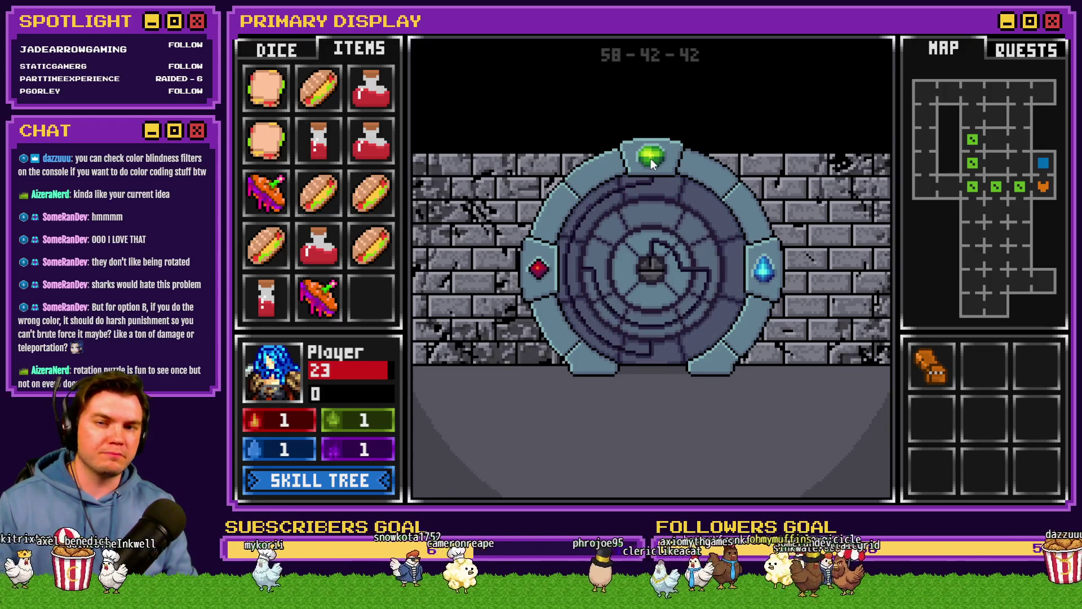
click(750, 265)
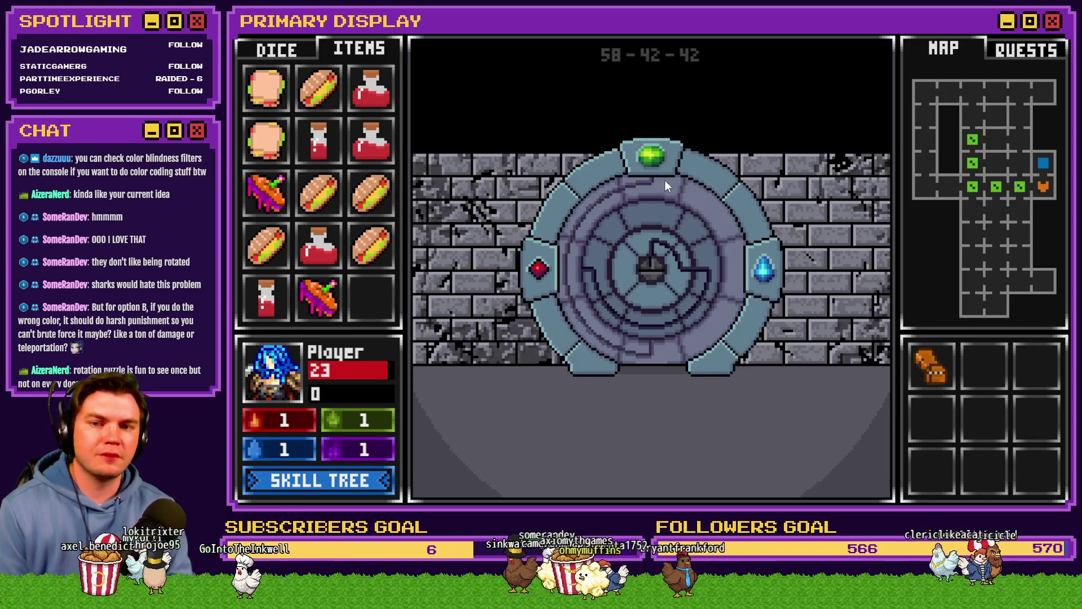
click(595, 277)
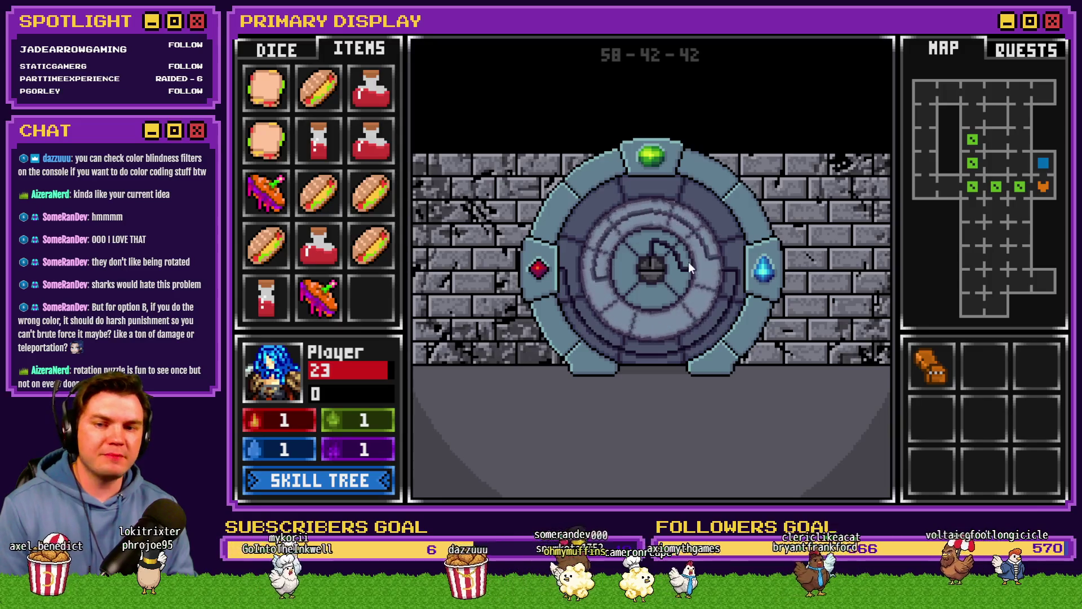
click(683, 272)
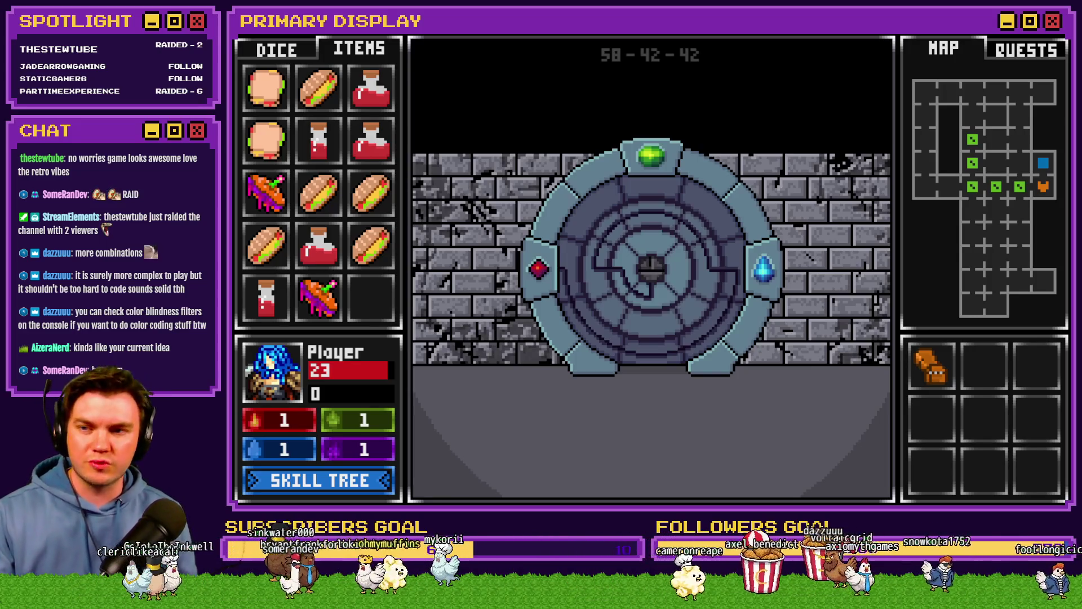
Switch the left panel back from ITEMS to the DICE tab.
key(Tab)
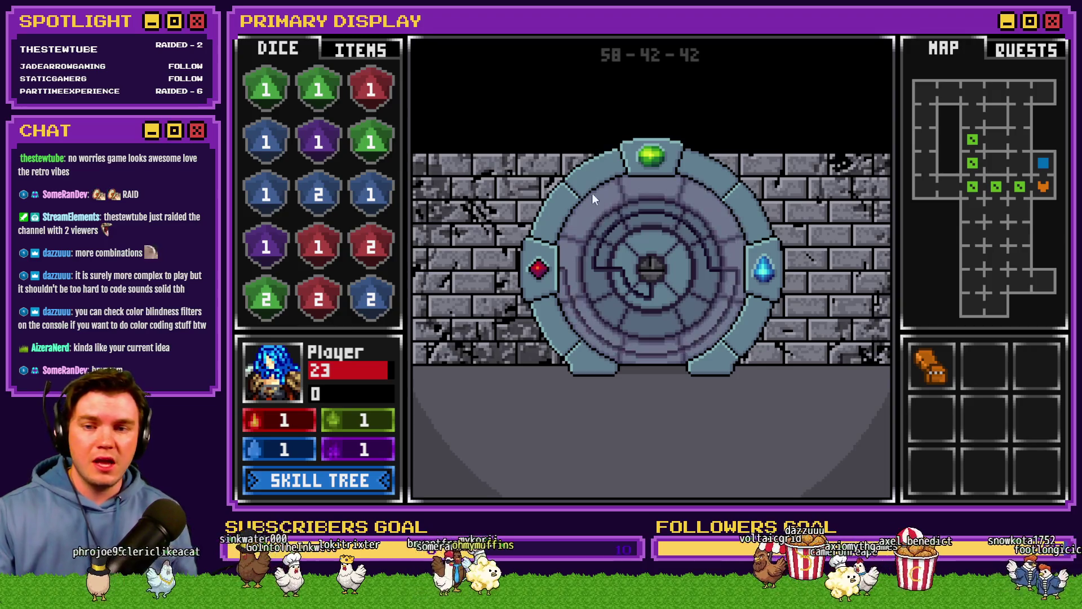
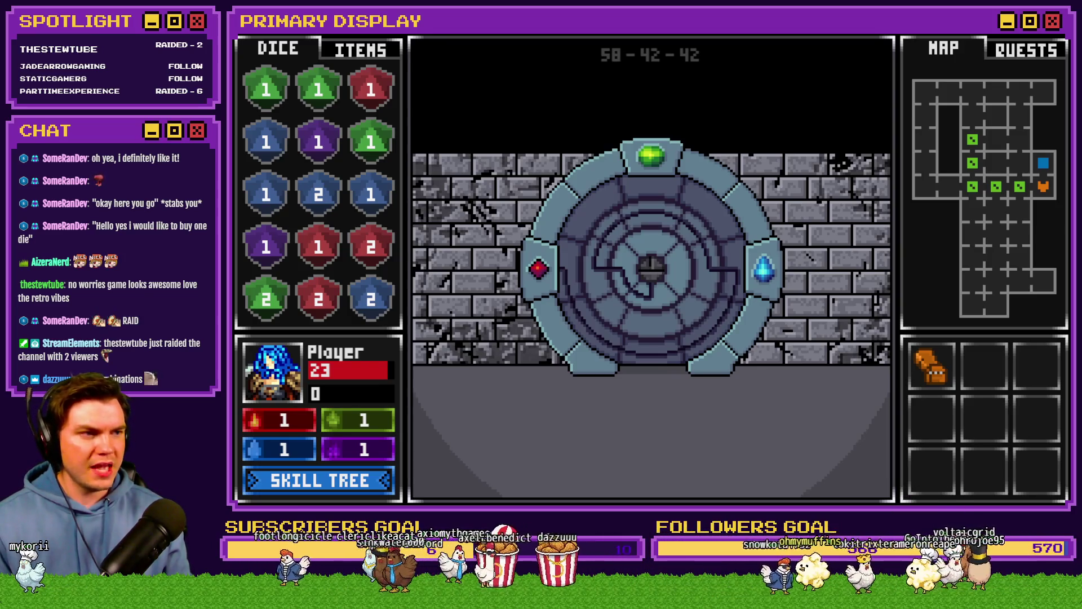
Close the RPG Maker MZ playtest and maximize the YouTube Studio stream list.
key(alt+F4)
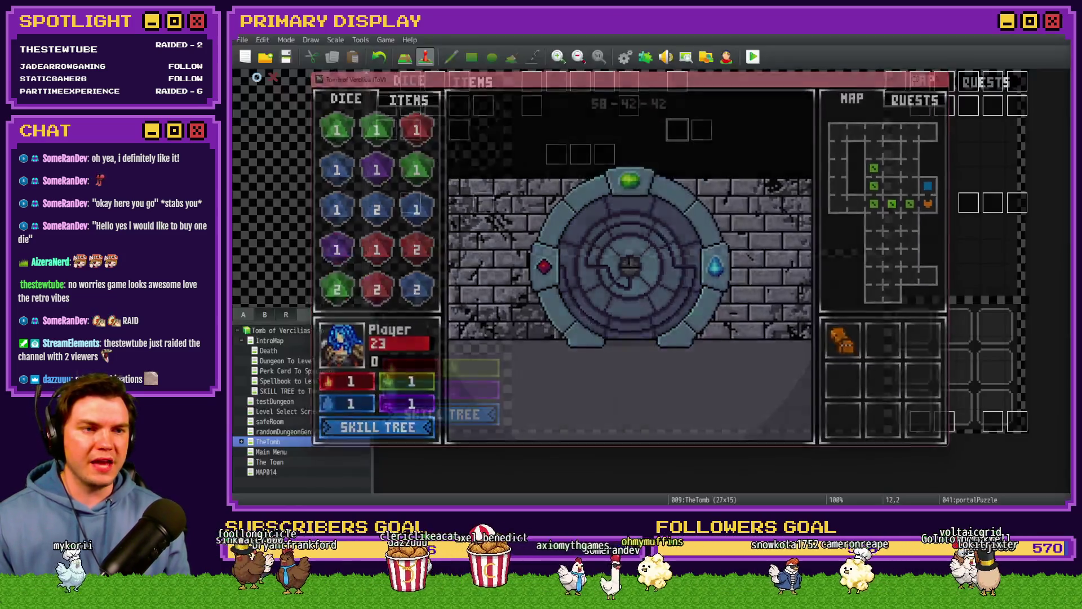
double_click(1037, 133)
scroll(861, 373, down, 10)
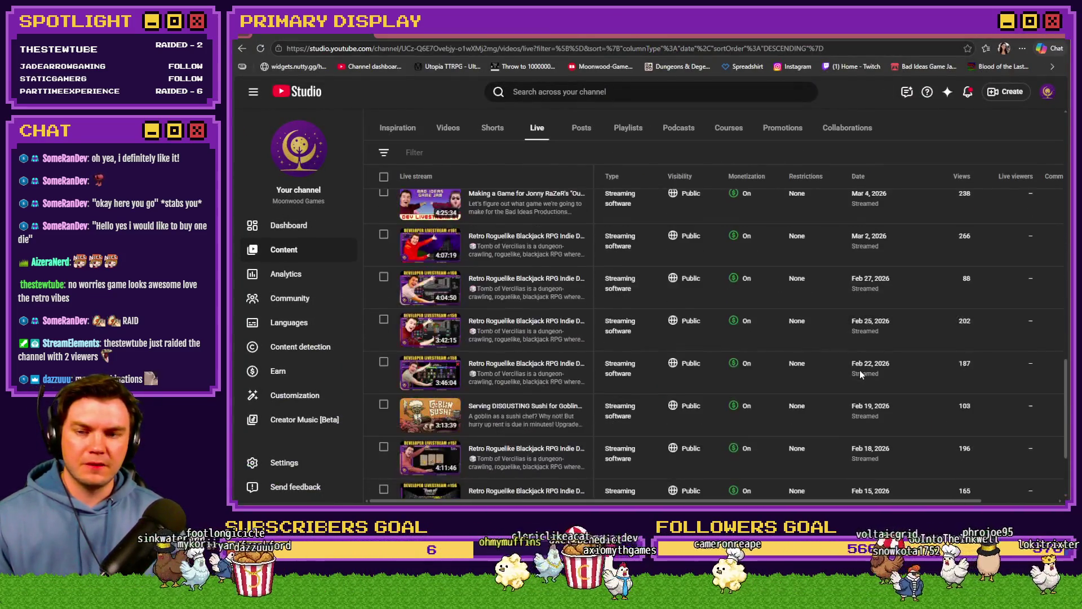
scroll(860, 370, down, 3)
Show 50 streams per page and page back to the older early-January streams.
click(896, 445)
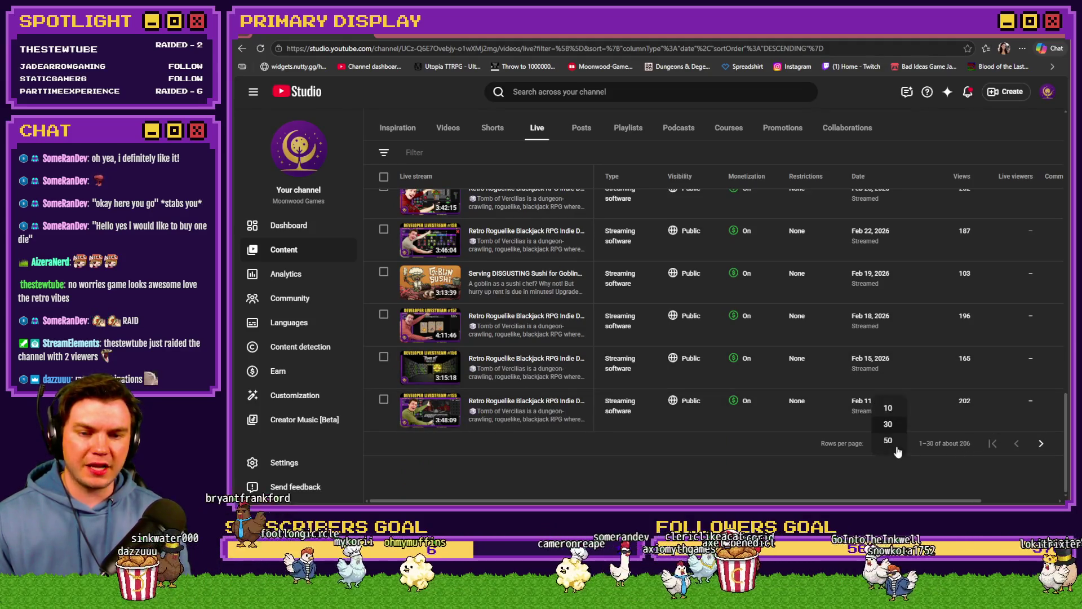
click(1046, 442)
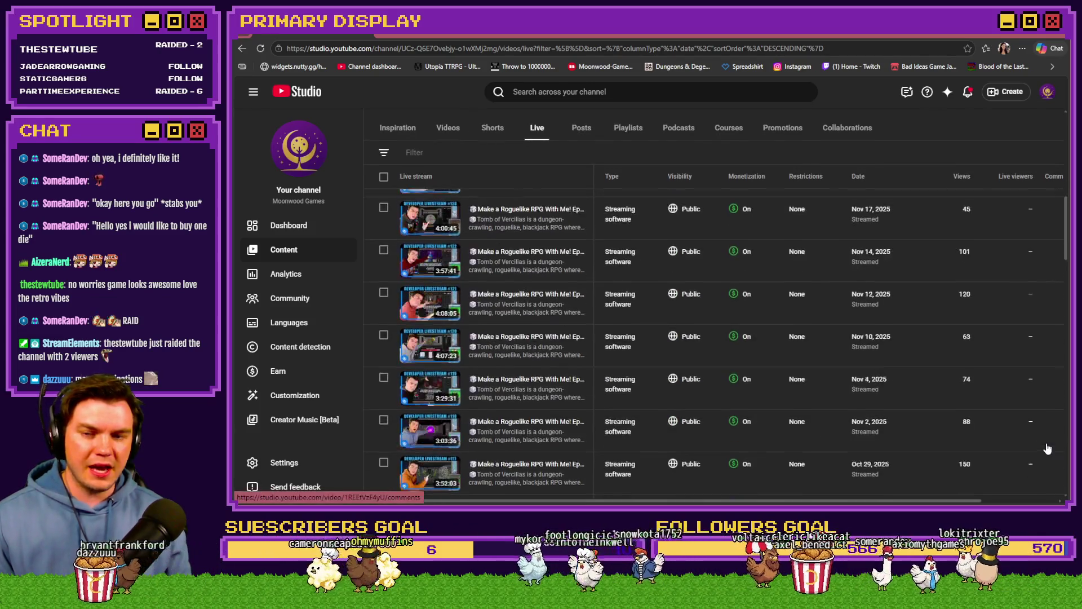
scroll(1047, 448, down, 5)
scroll(1047, 448, down, 5)
scroll(1046, 452, down, 4)
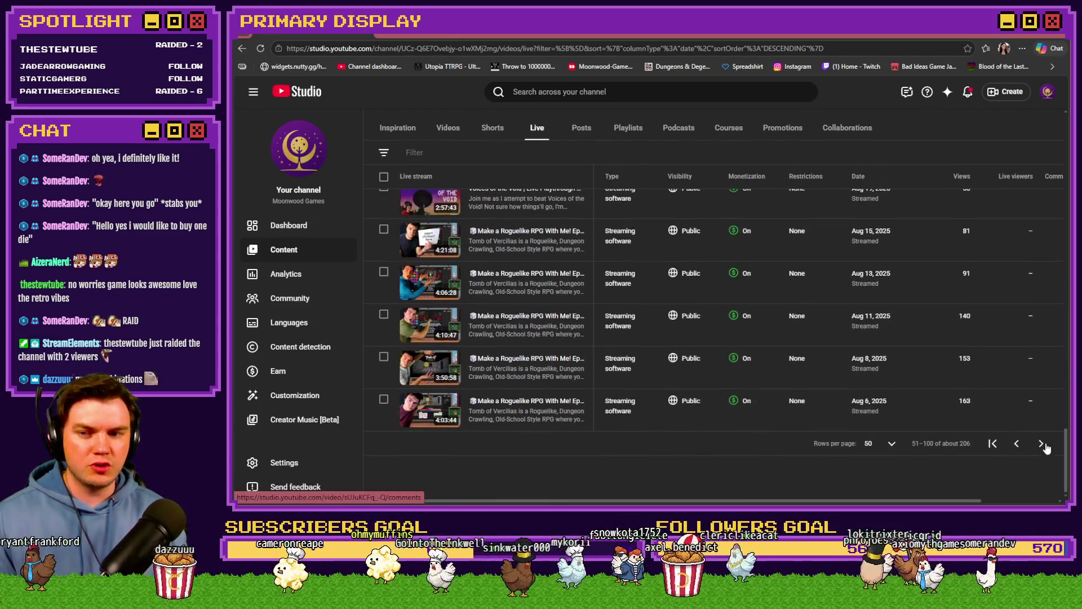
click(1043, 446)
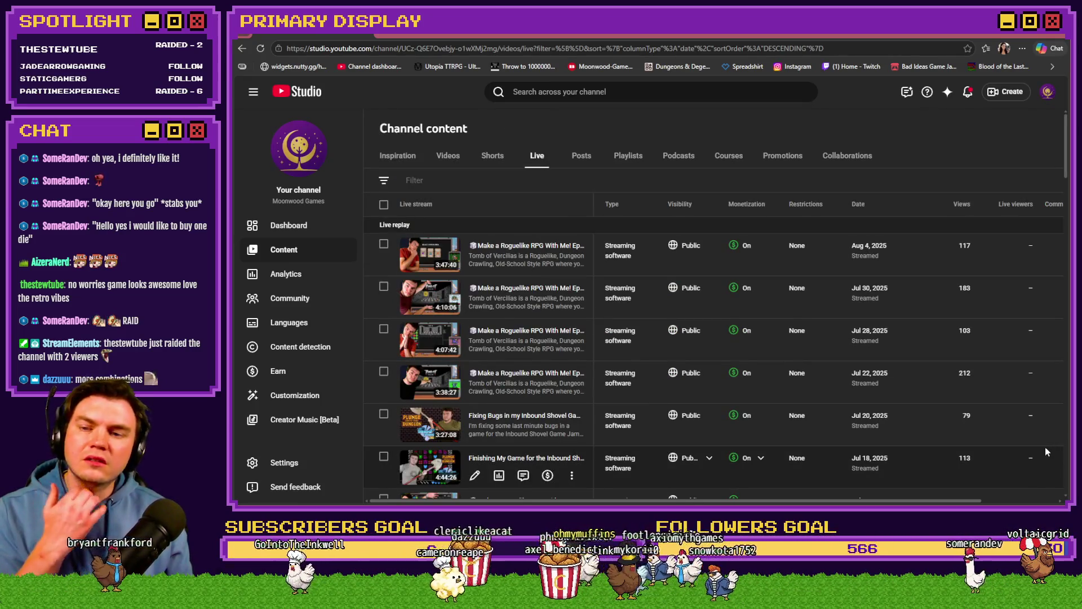
scroll(1014, 424, down, 2)
scroll(1015, 421, down, 2)
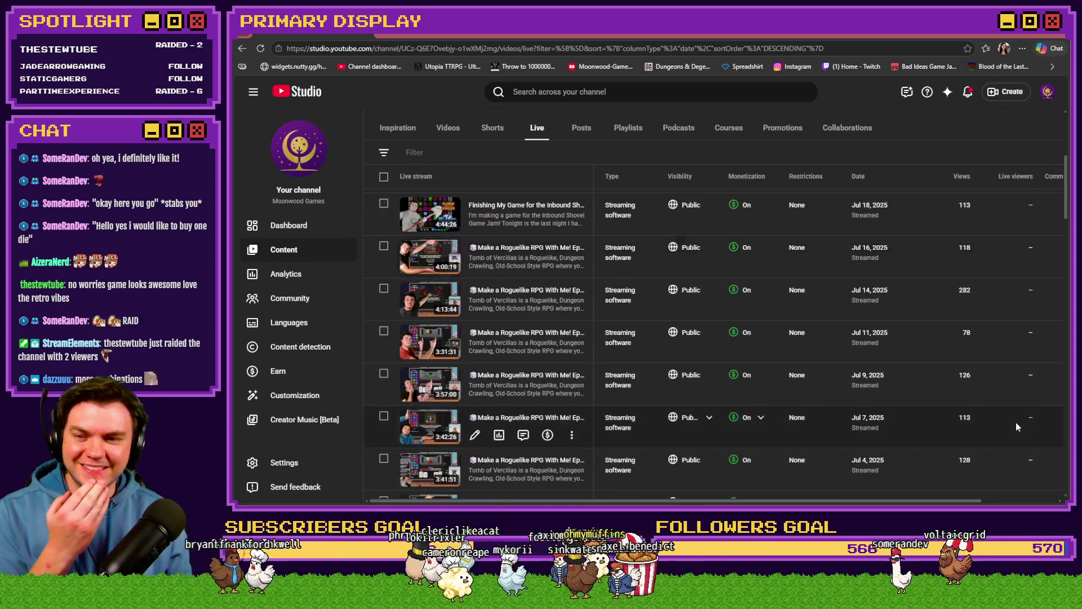
scroll(1015, 422, down, 1)
scroll(1016, 421, down, 1)
scroll(1016, 422, down, 1)
scroll(1016, 422, down, 1)
scroll(1016, 424, down, 2)
scroll(1017, 423, down, 2)
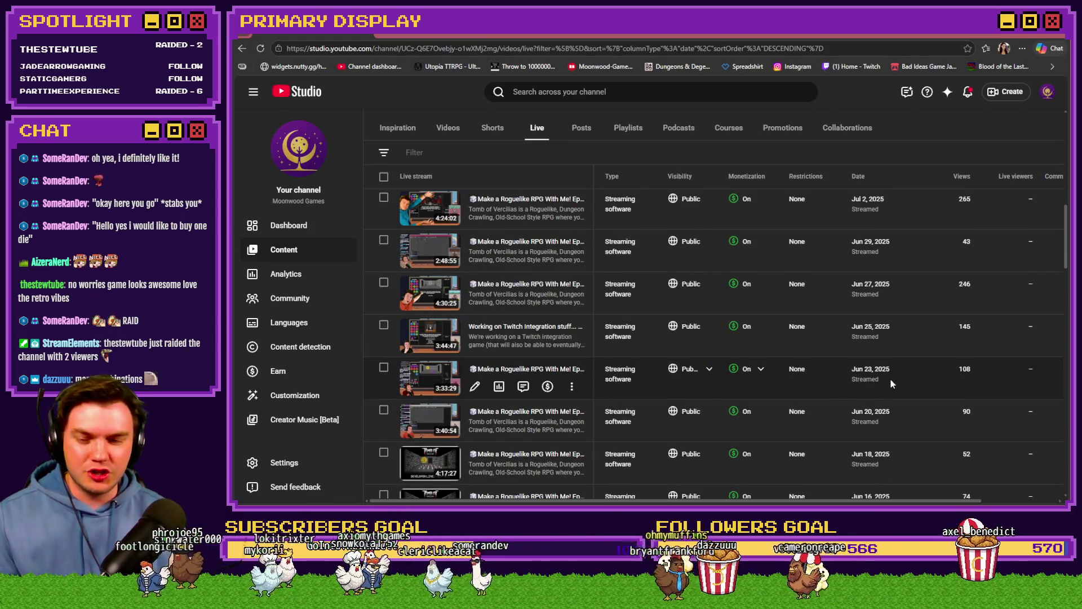
scroll(890, 379, down, 3)
scroll(893, 380, down, 3)
scroll(894, 380, down, 3)
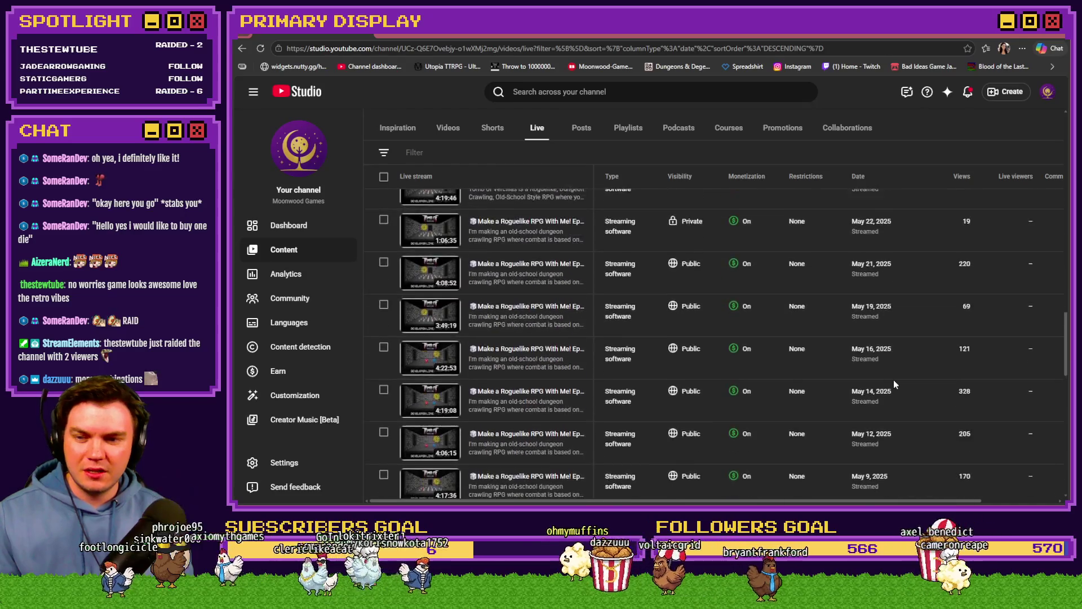
scroll(893, 380, down, 3)
scroll(895, 380, down, 3)
scroll(895, 379, down, 3)
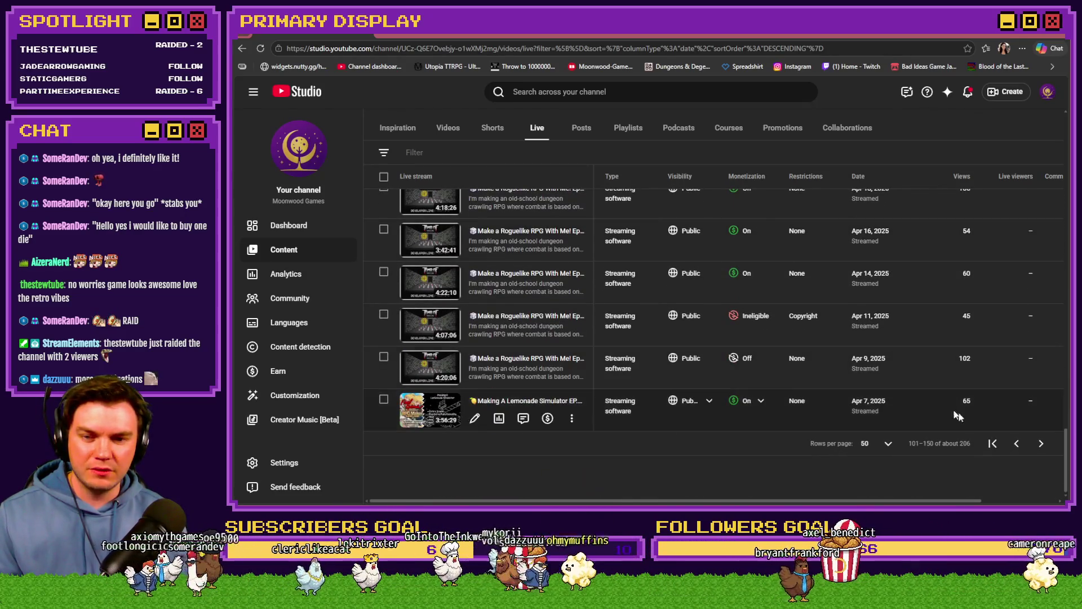
click(1041, 443)
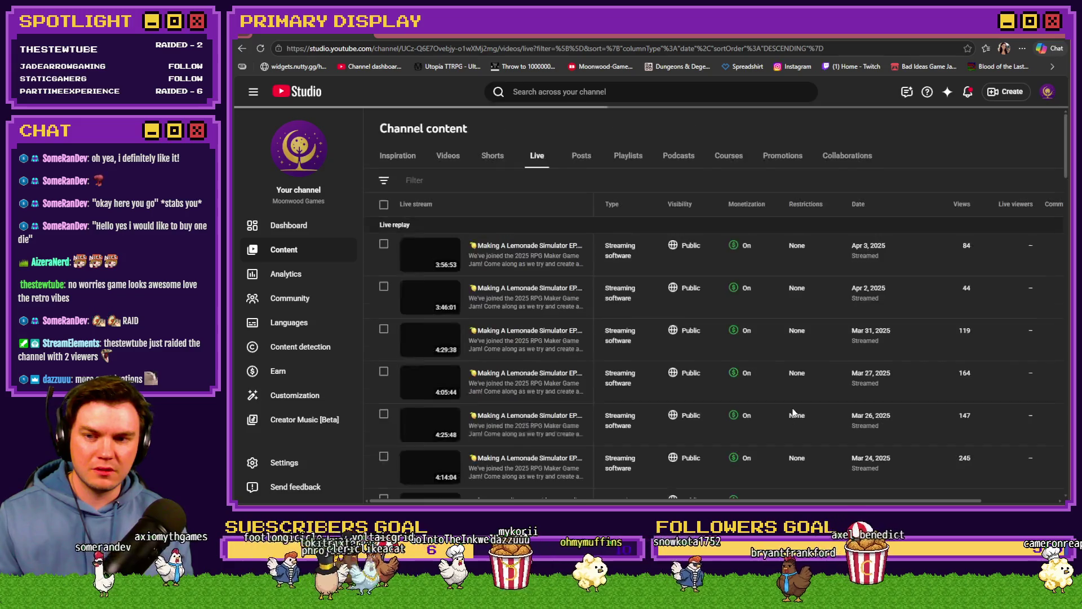
scroll(793, 409, down, 3)
scroll(793, 410, down, 2)
scroll(794, 411, down, 5)
scroll(794, 410, down, 3)
scroll(794, 411, down, 5)
scroll(794, 411, down, 5)
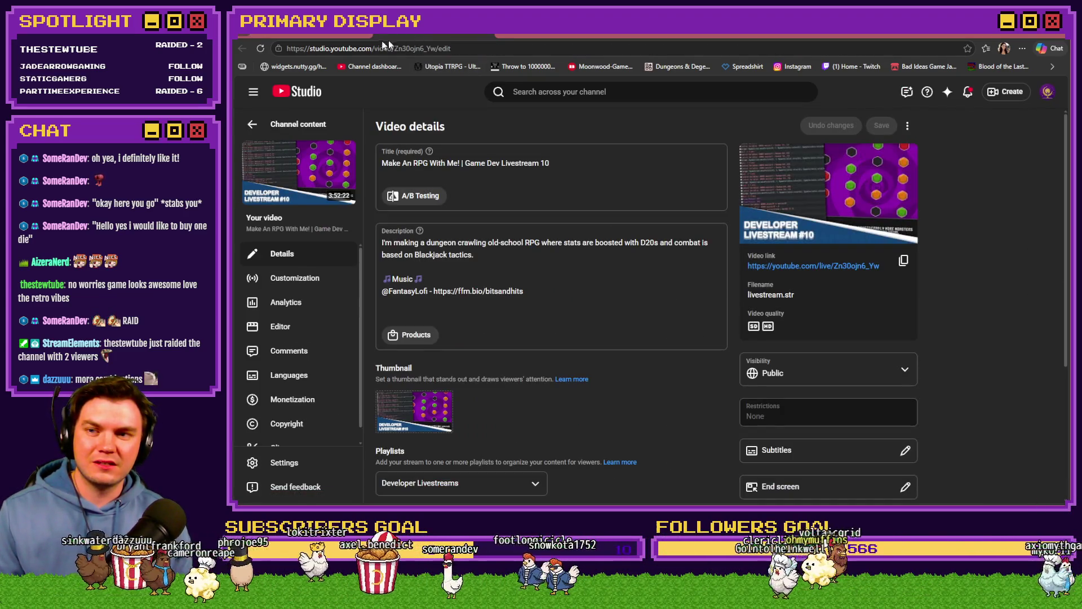
Open the Game Dev Livestream 10 watch page and seek to about 39 minutes.
click(347, 161)
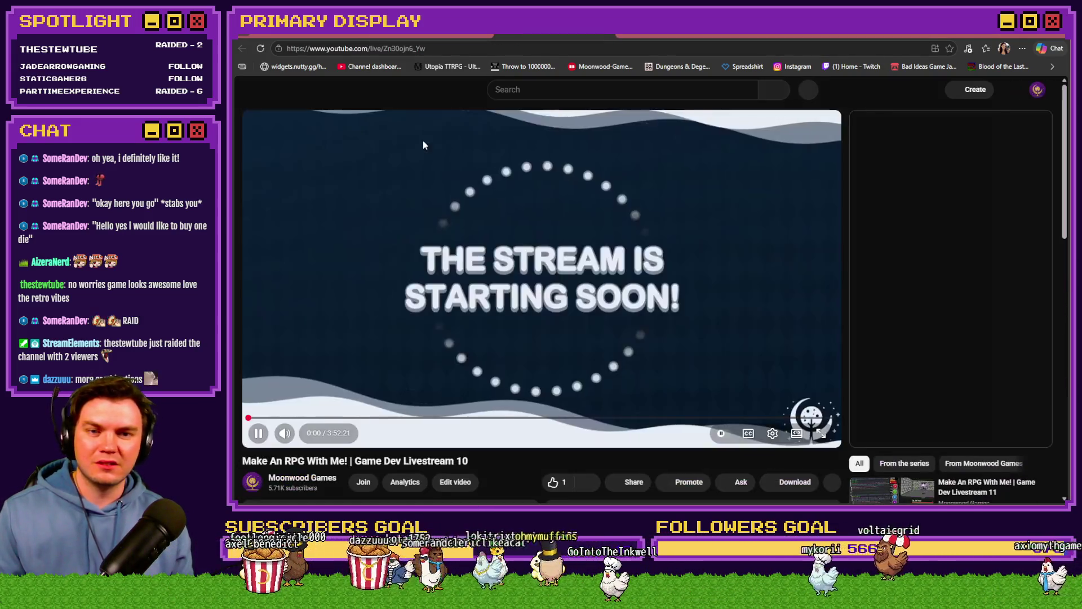
click(348, 418)
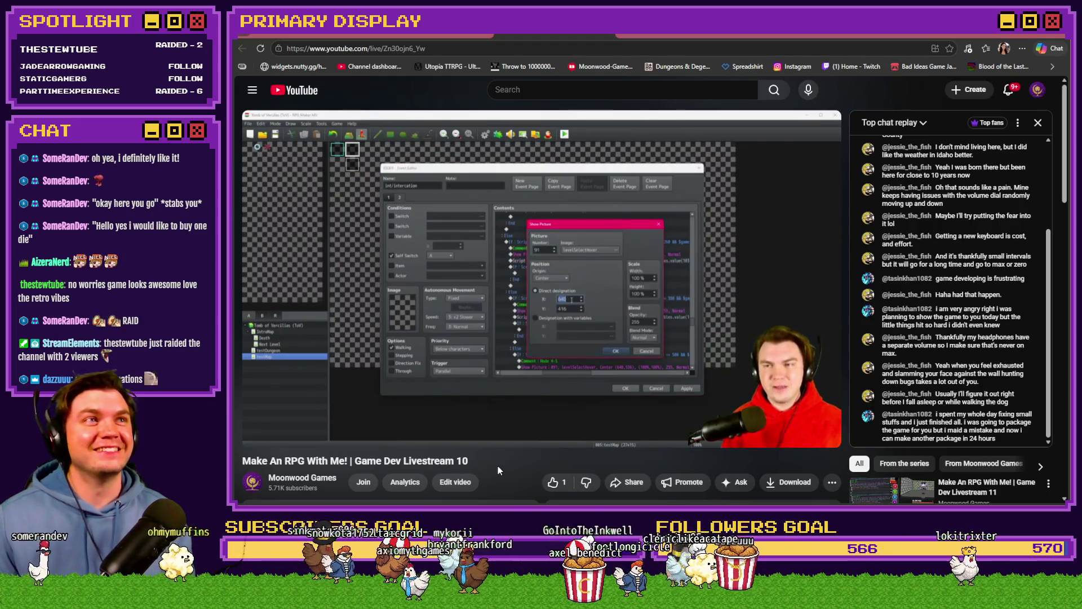
mouse_move(361, 419)
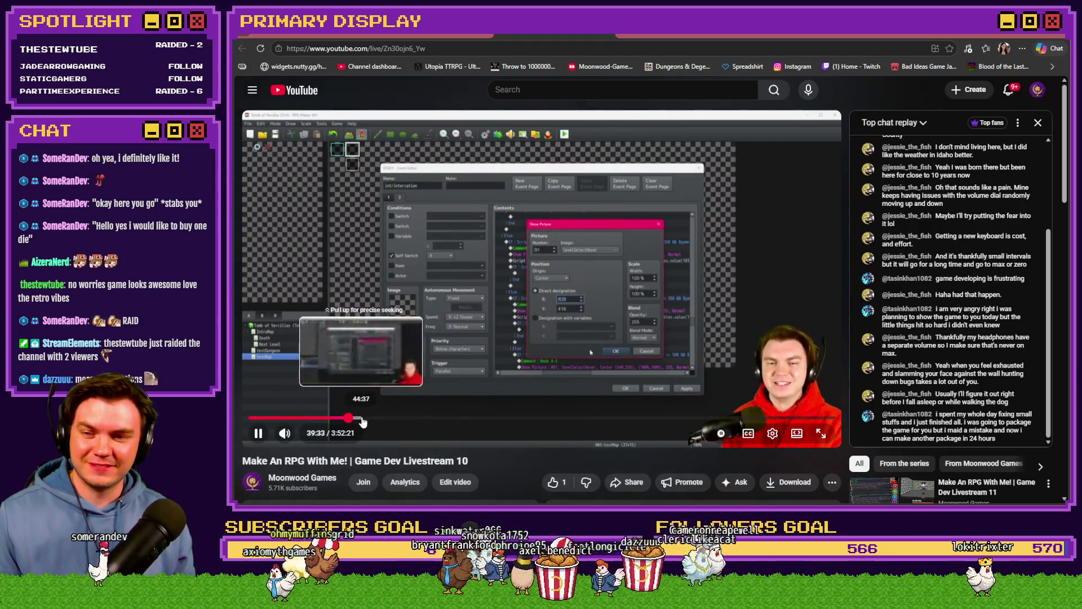
Seek to 46:07, nudge forward, then jump to the dungeon gameplay near 3:01:00.
click(366, 422)
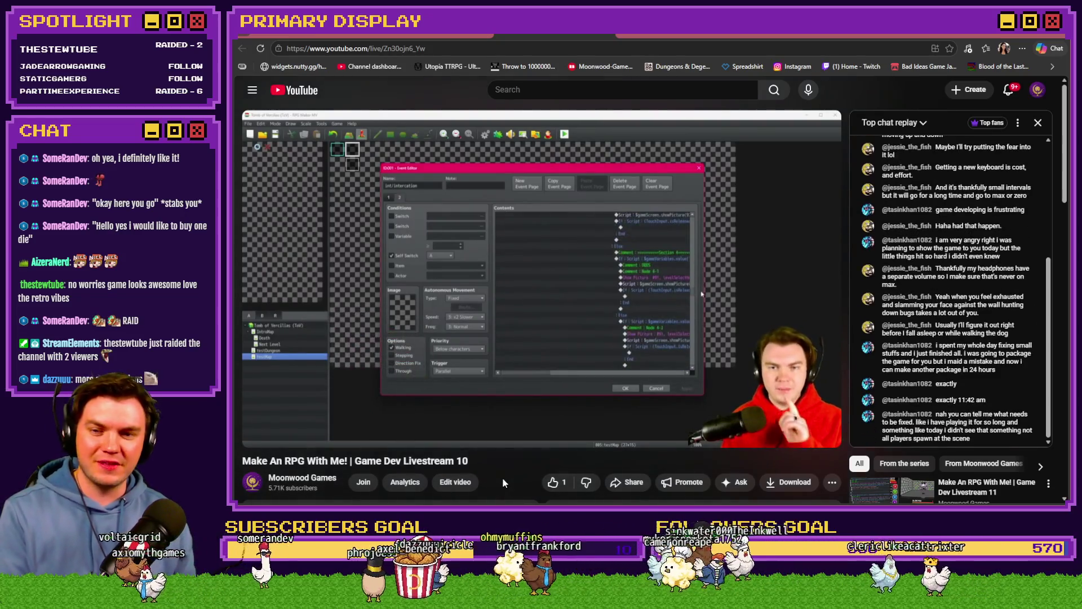
key(Right)
key(Right)
key(Right)
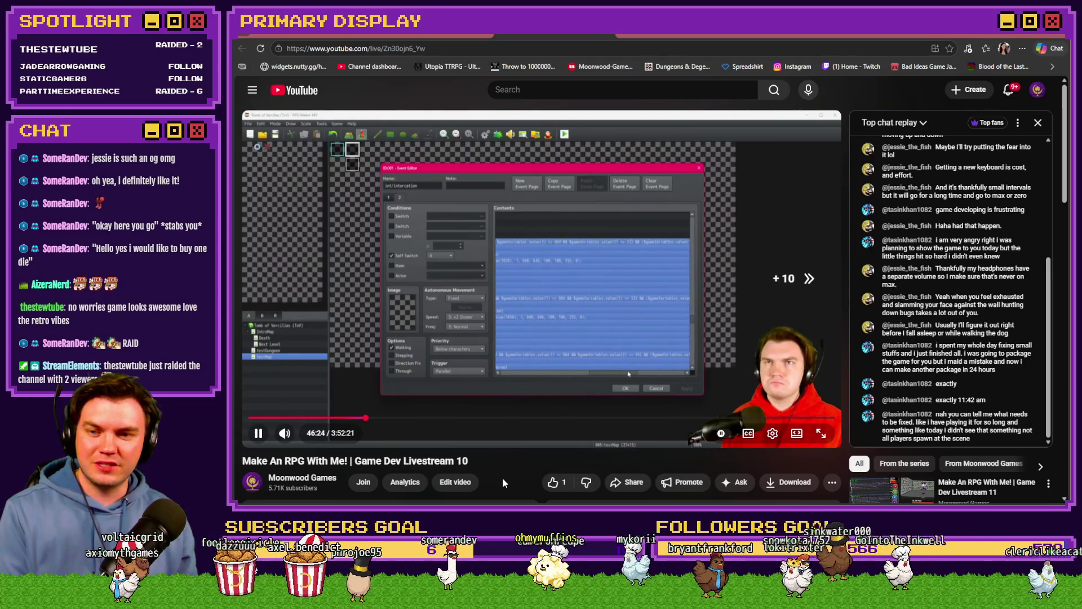
key(Right)
key(Right)
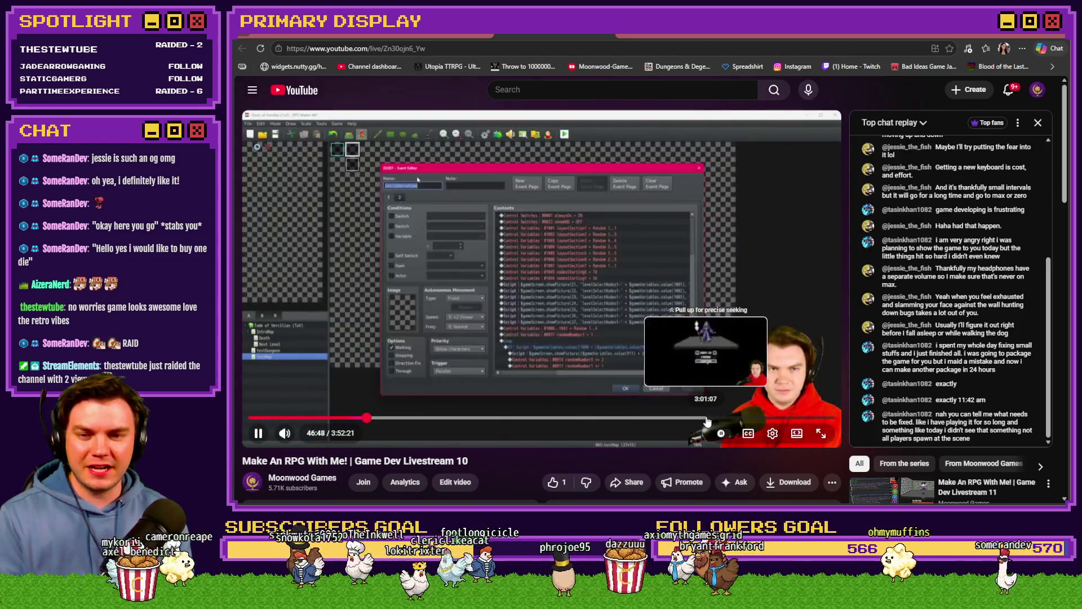
click(707, 423)
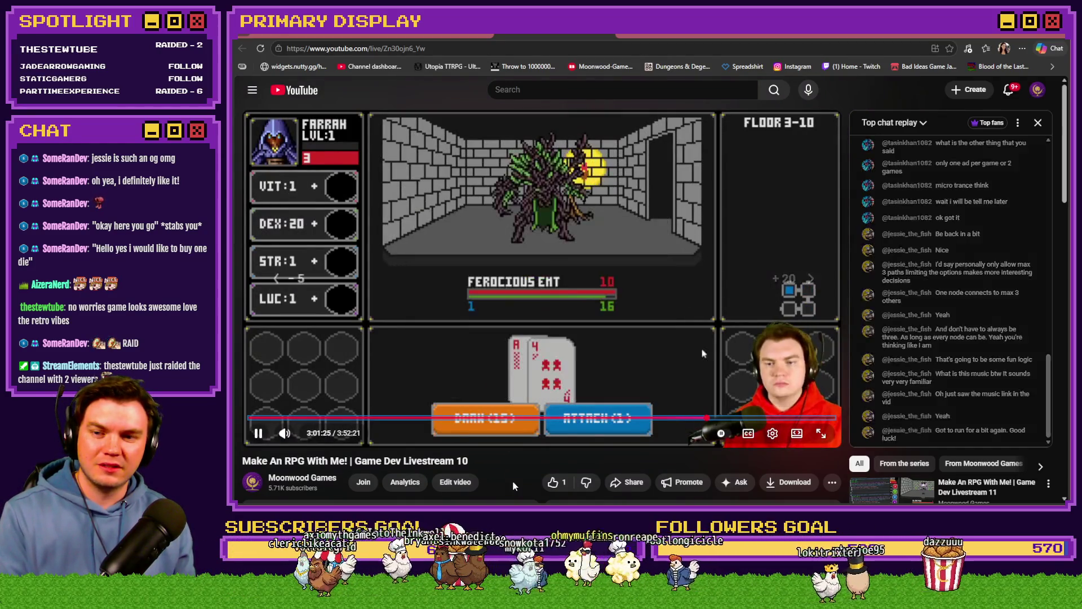
Pause, resume and skip through the sigil scene until the debug variables list shows.
key(space)
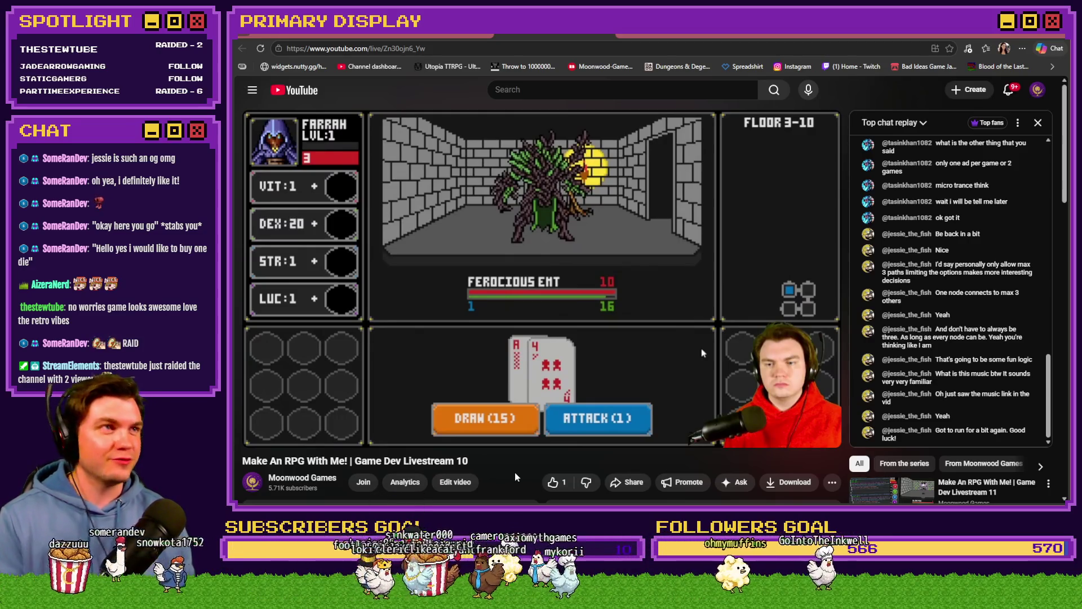
key(space)
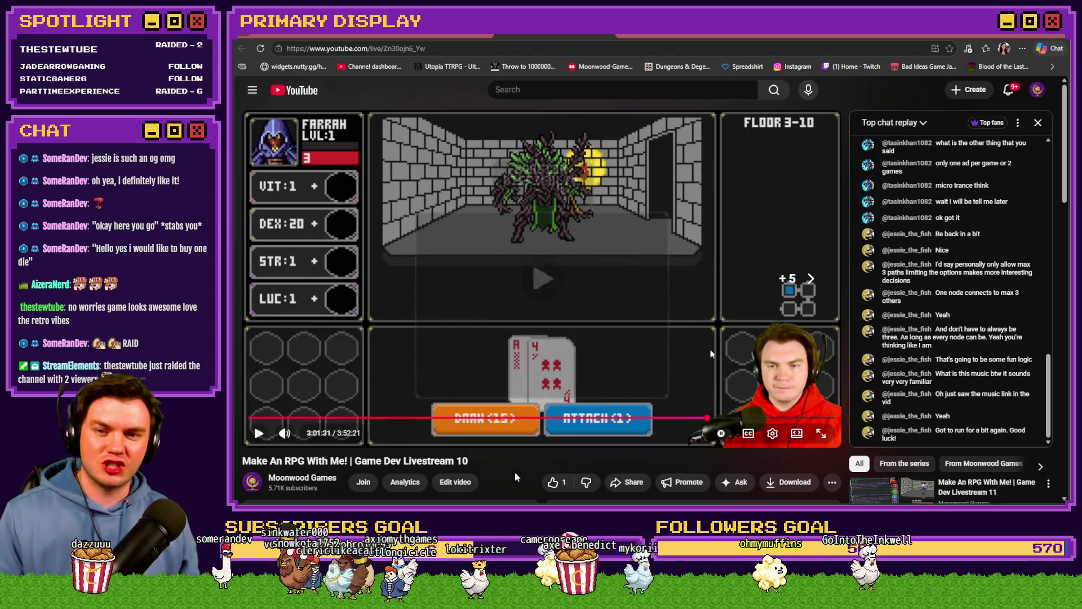
key(space)
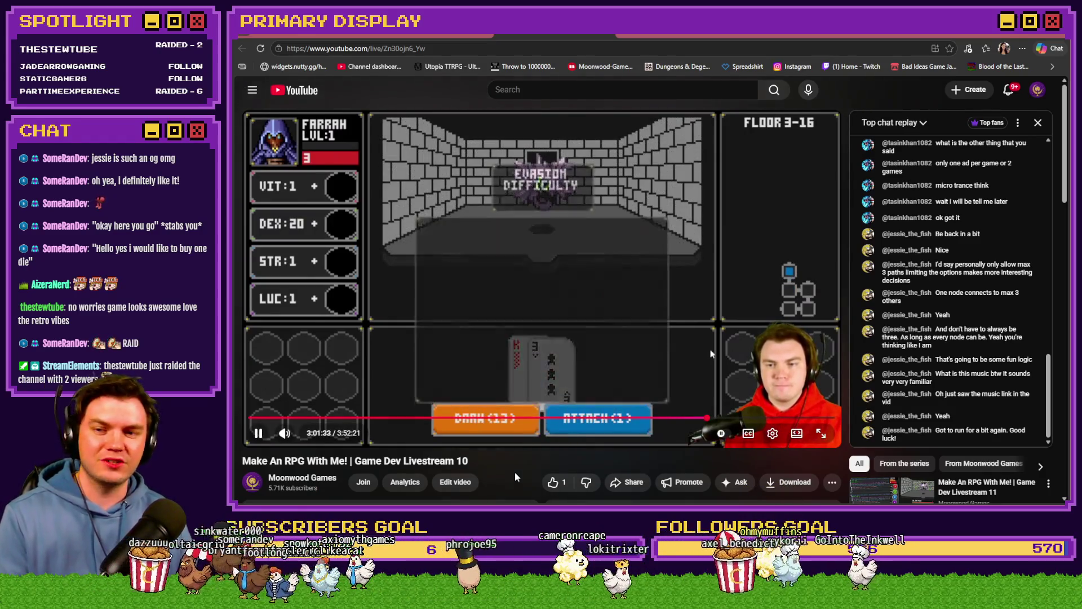
key(Right)
key(Right)
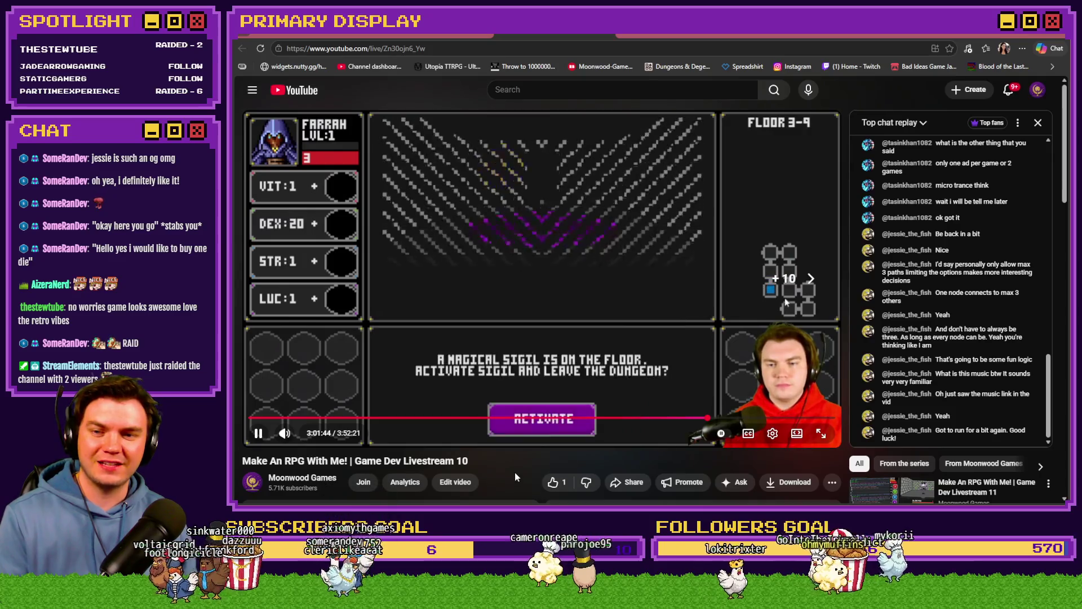
key(Left)
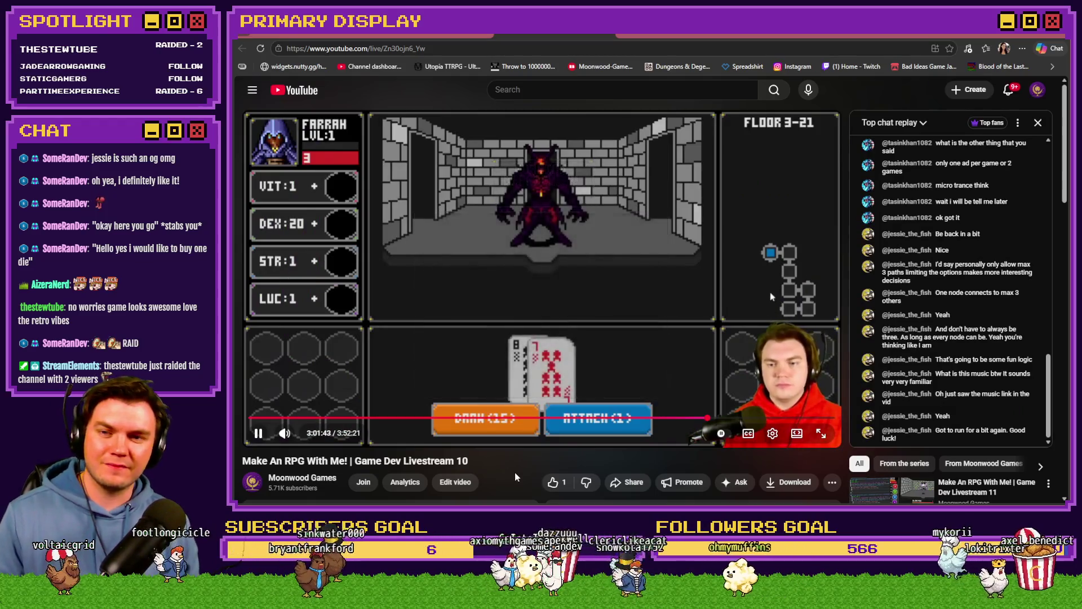
key(space)
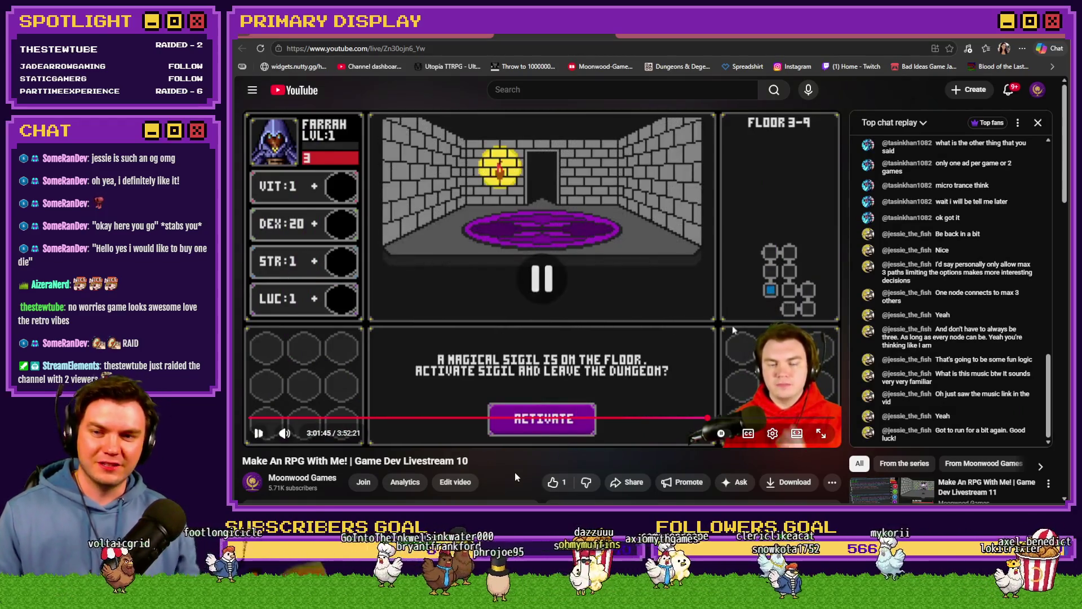
key(space)
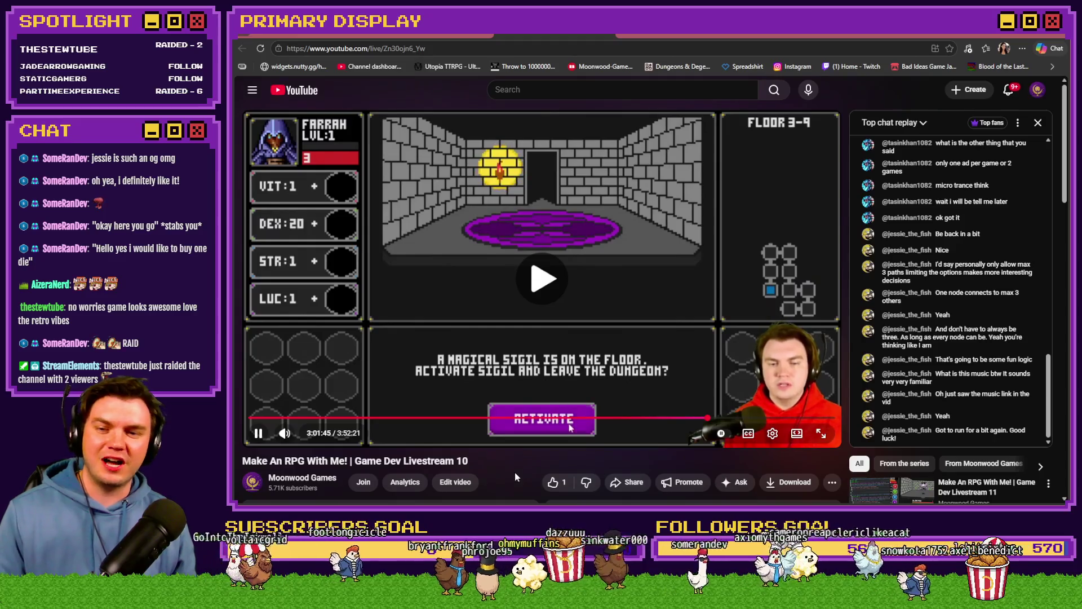
key(space)
key(space)
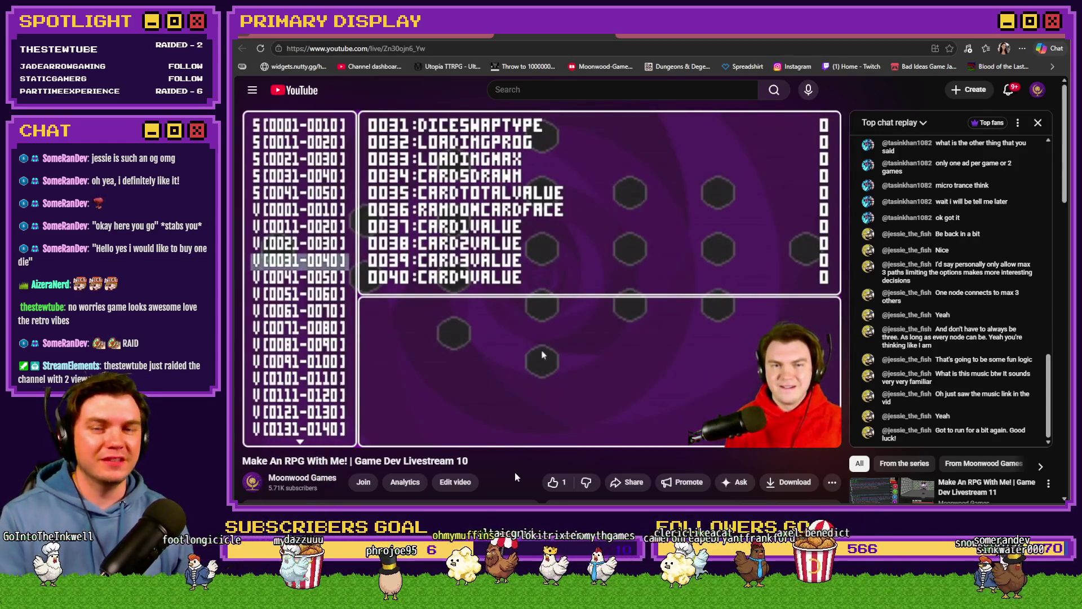
Skip forward, rewind back to the sigil screen and resume playback from there.
key(Right)
key(Right)
key(Right)
key(Right)
key(Right)
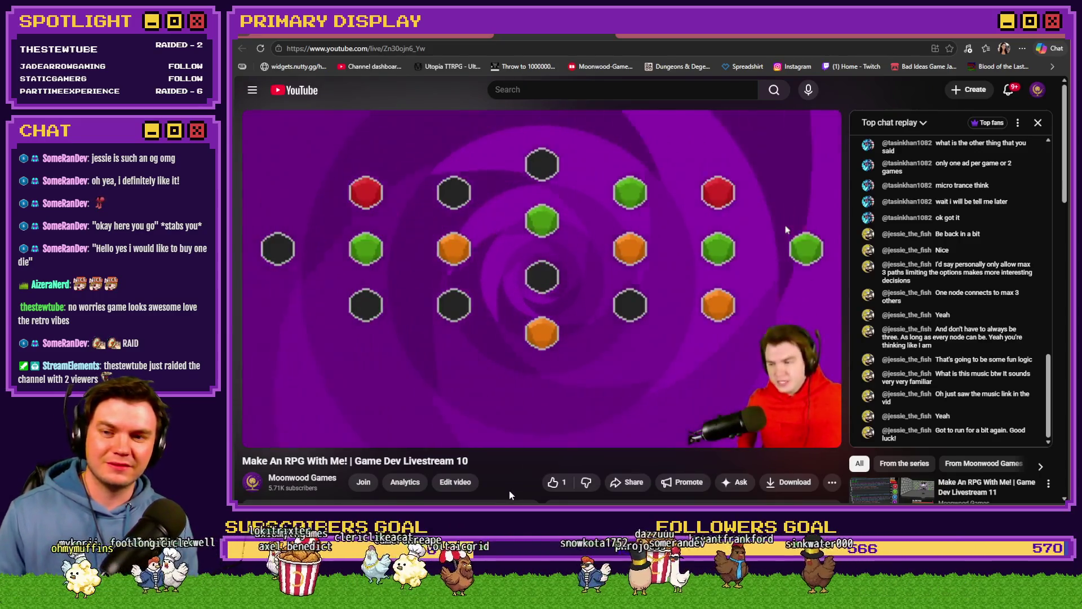
key(Left)
key(Left)
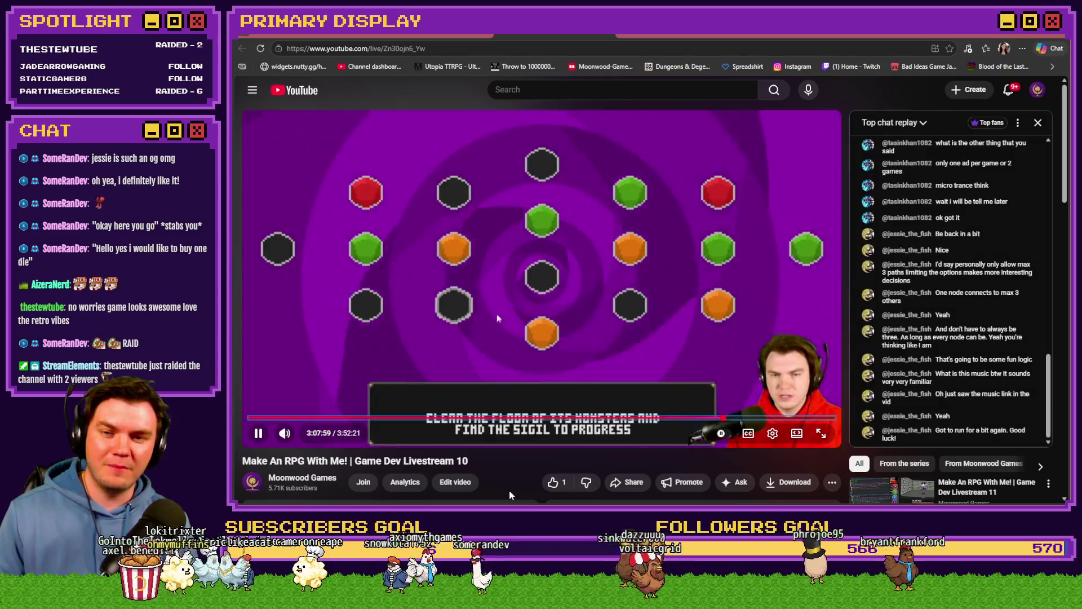
key(Left)
key(Left)
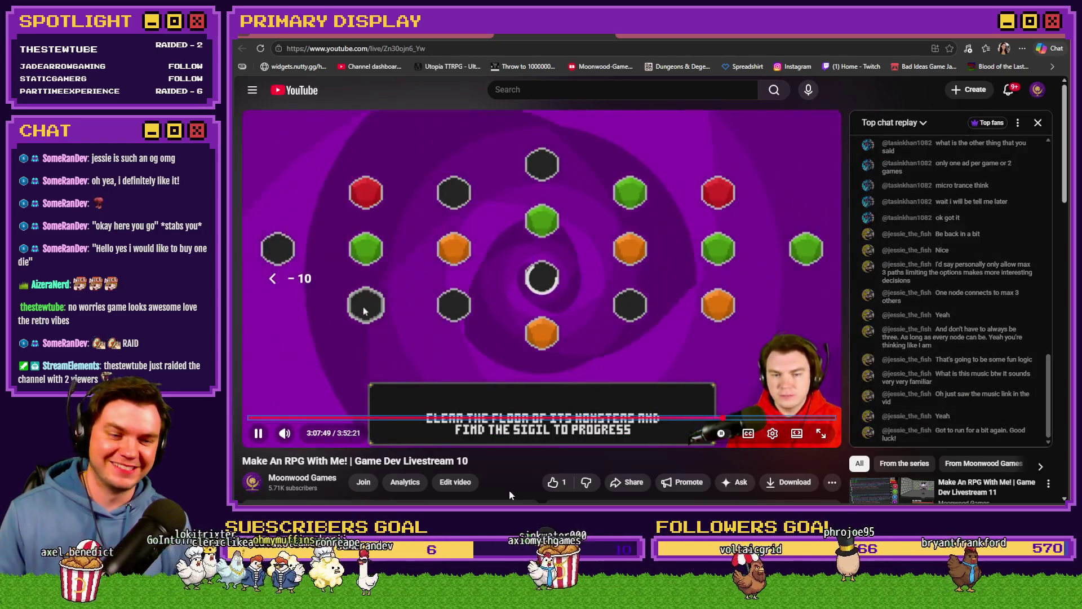
key(Left)
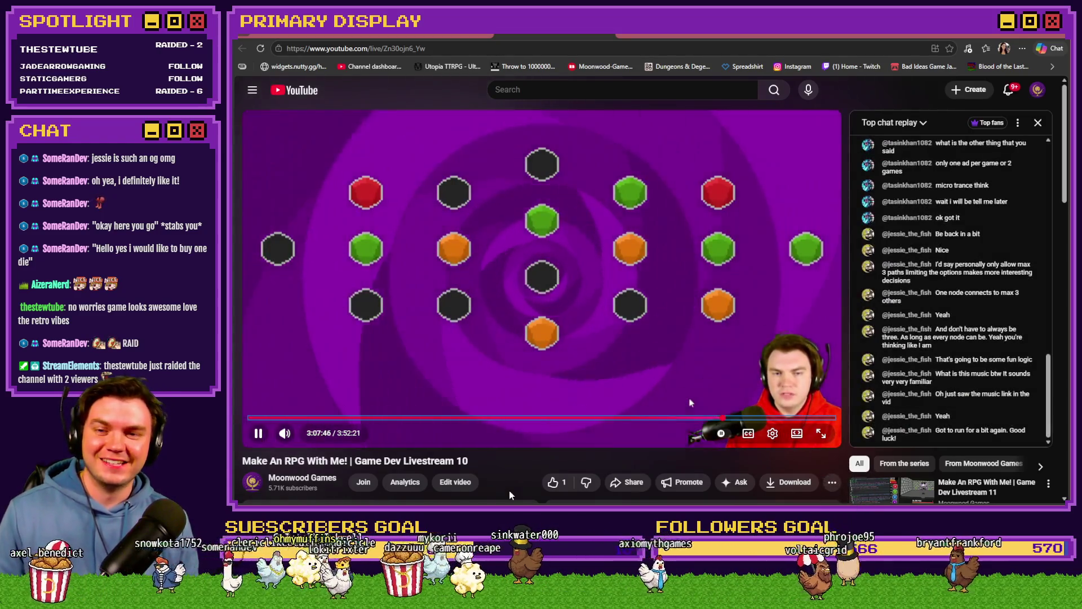
key(Left)
key(space)
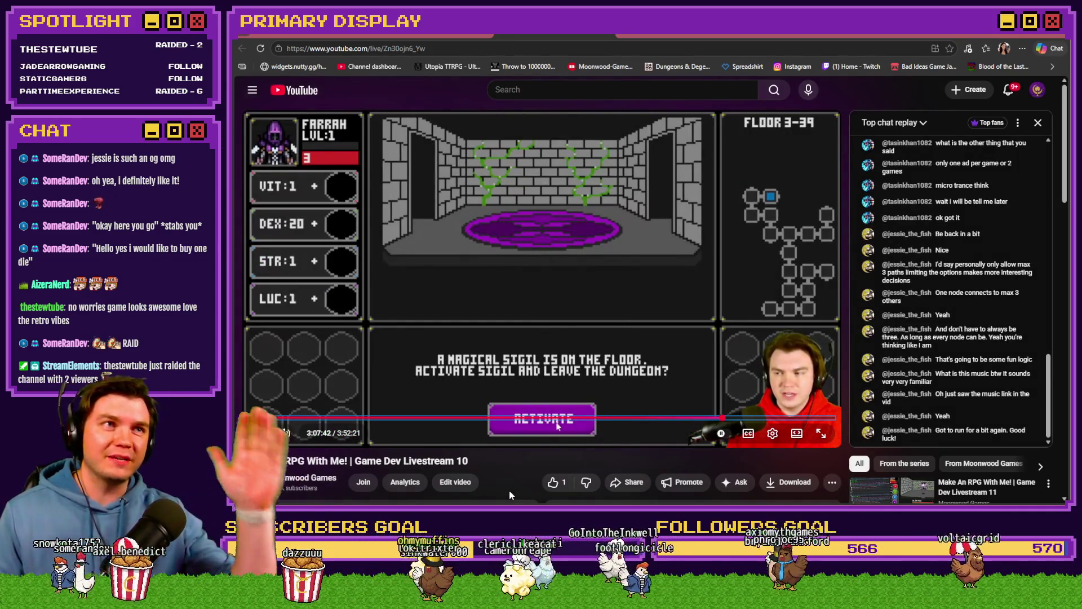
key(space)
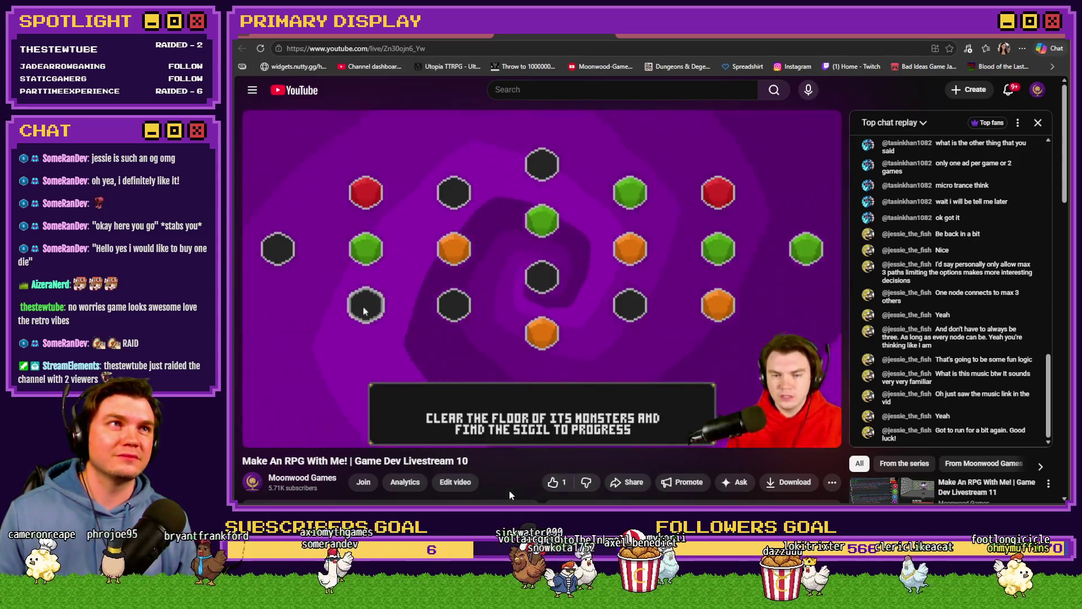
Toggle play and pause through the node-puzzle scene, leaving it playing at about 3:08.
key(k)
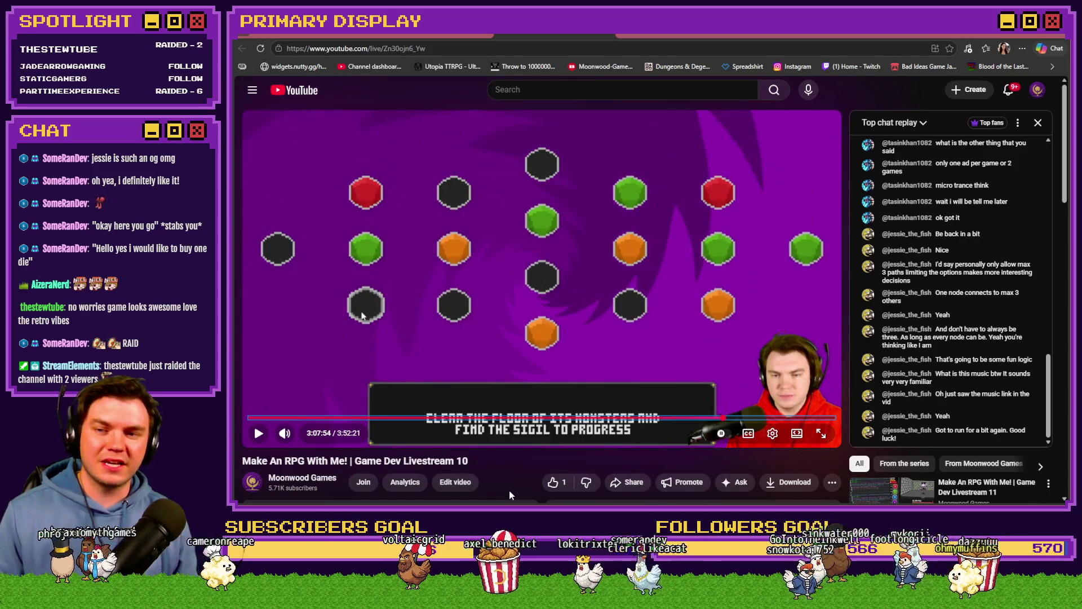
key(k)
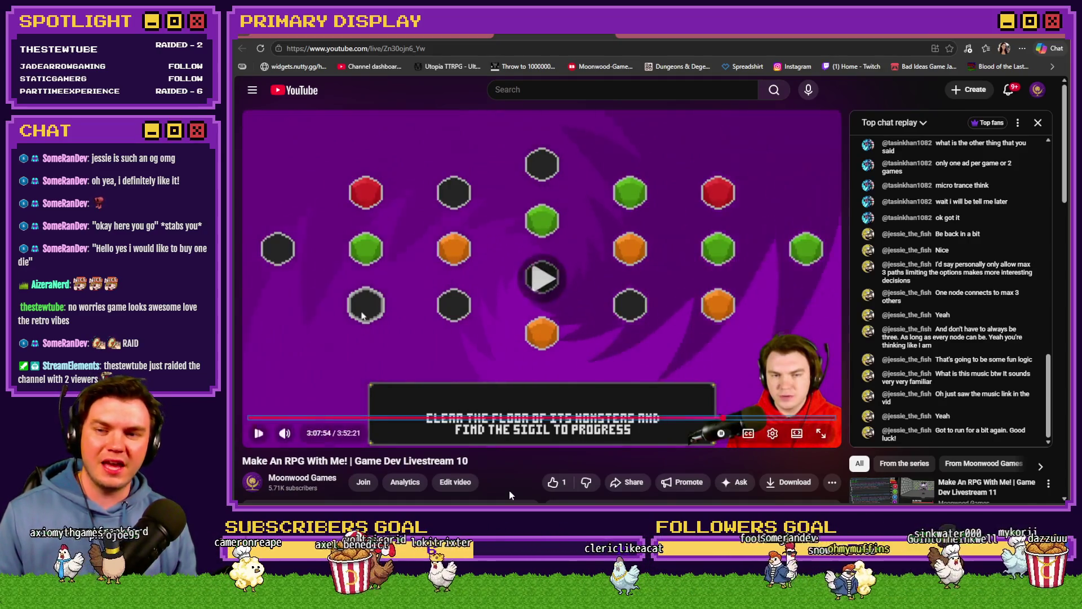
key(k)
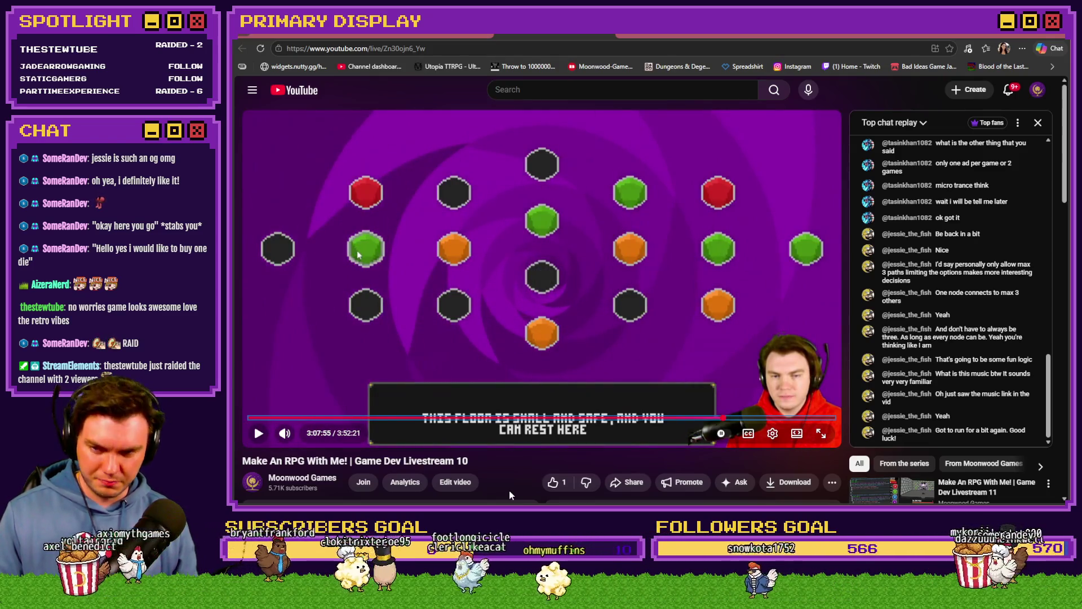
key(k)
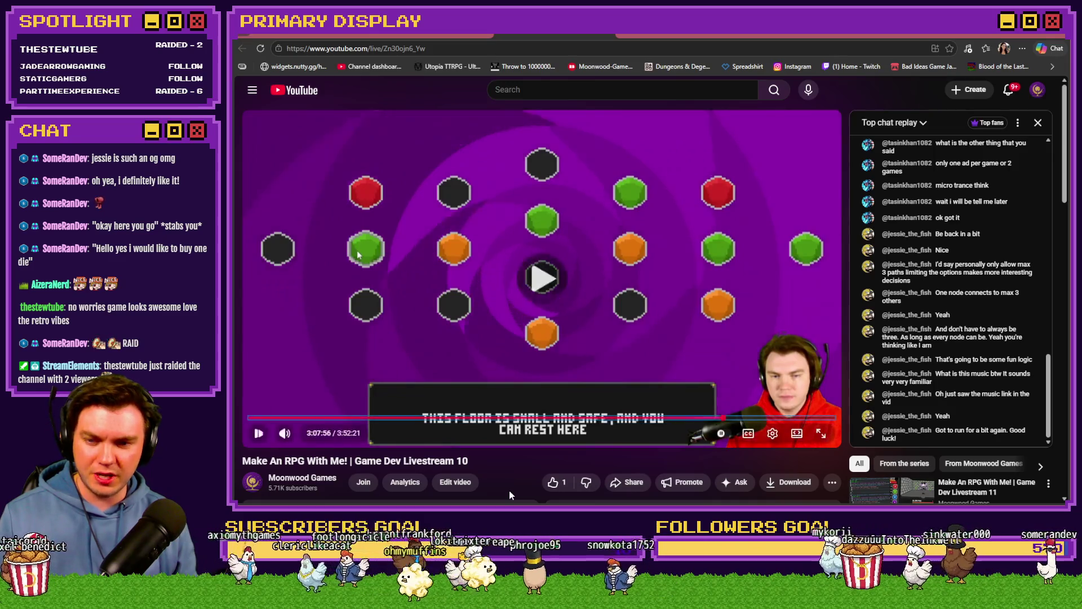
key(k)
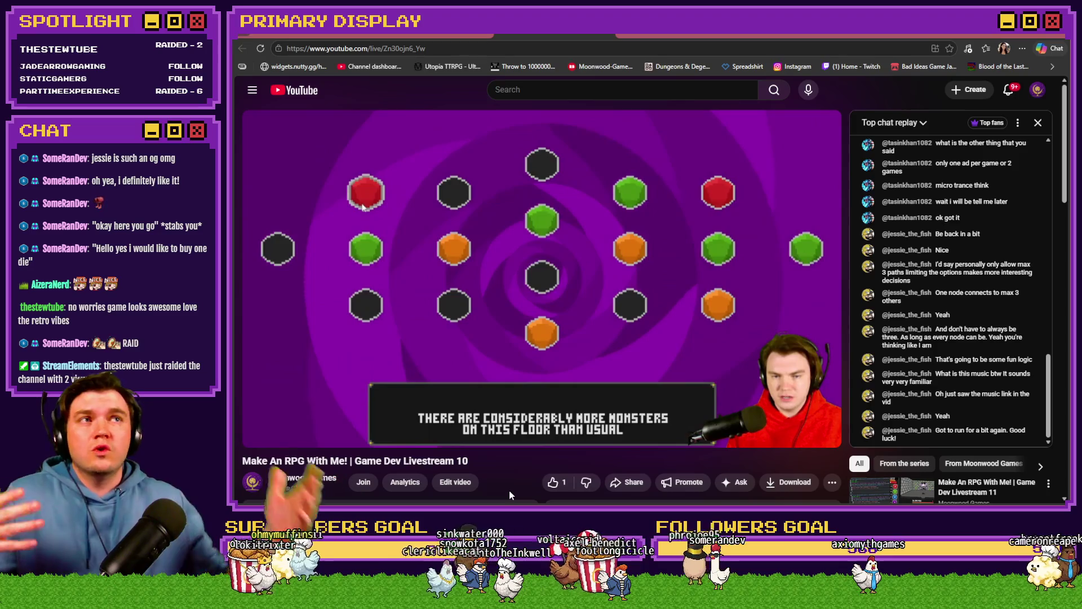
key(space)
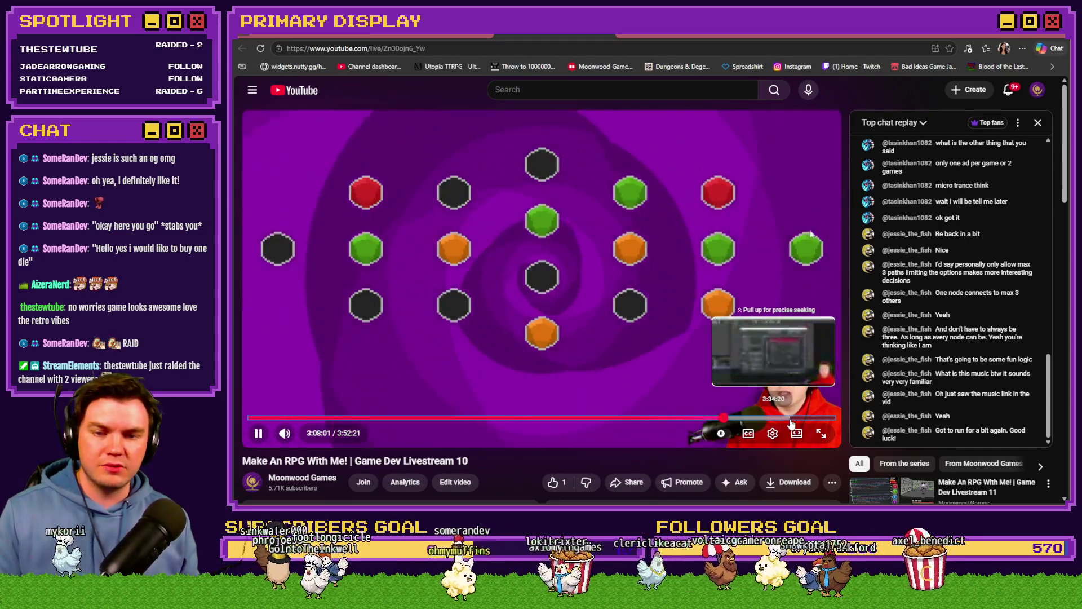
Drag the replay ahead to about 3:44 and fine-tune the position with short skips.
drag(791, 419, 813, 422)
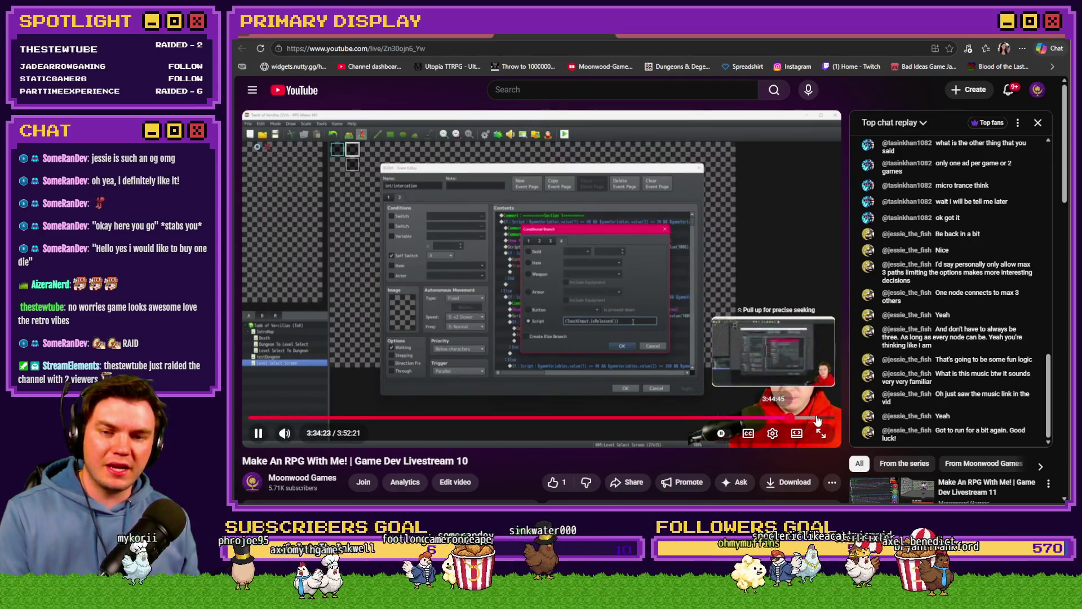
drag(814, 422, 810, 421)
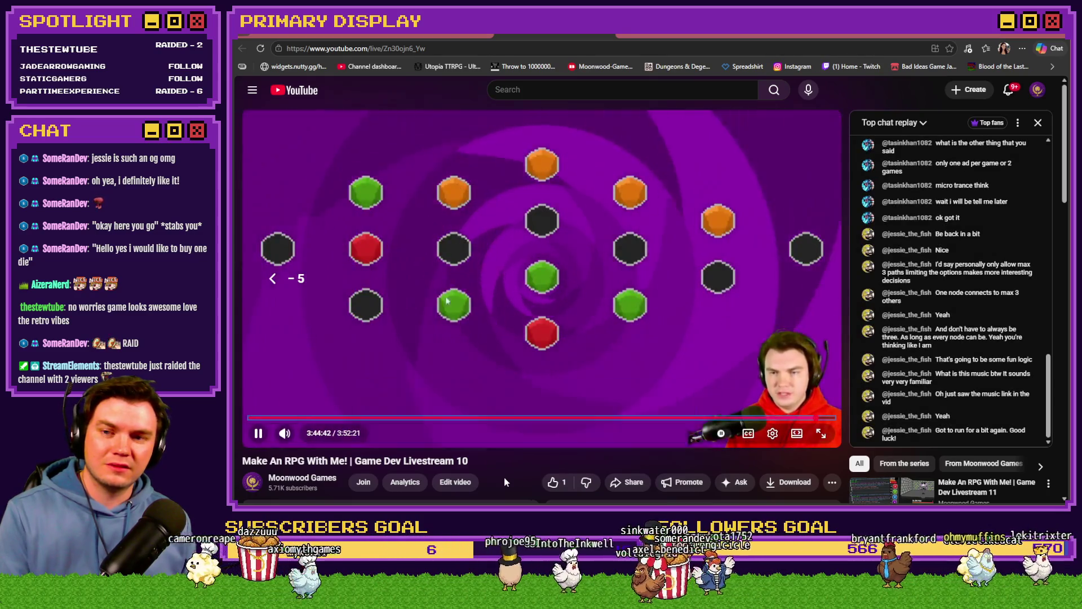
key(Right)
key(Right)
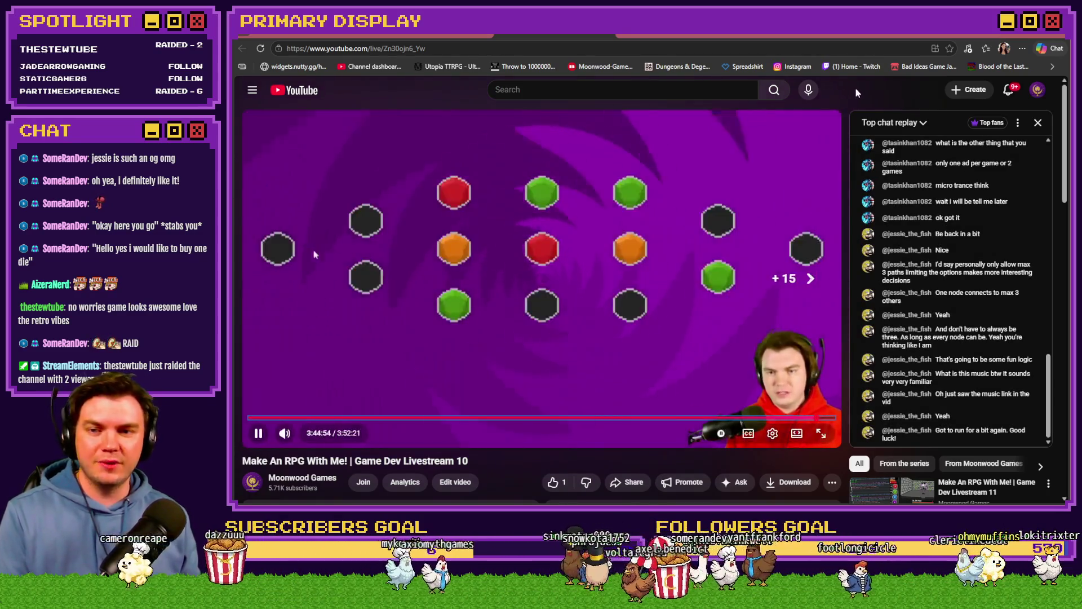
key(Right)
key(Right)
key(Right)
key(Left)
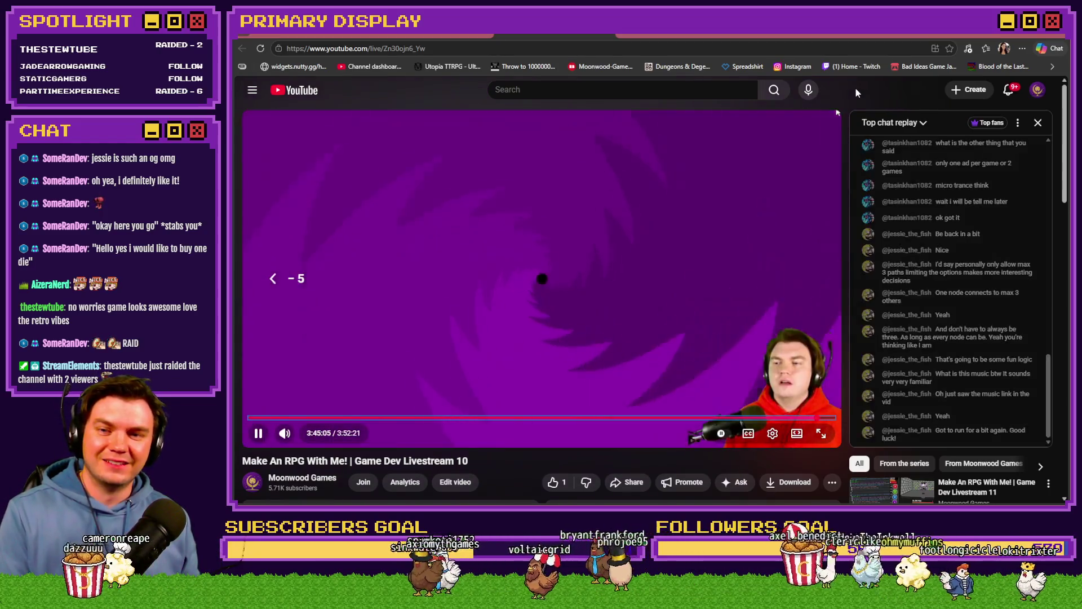
key(Left)
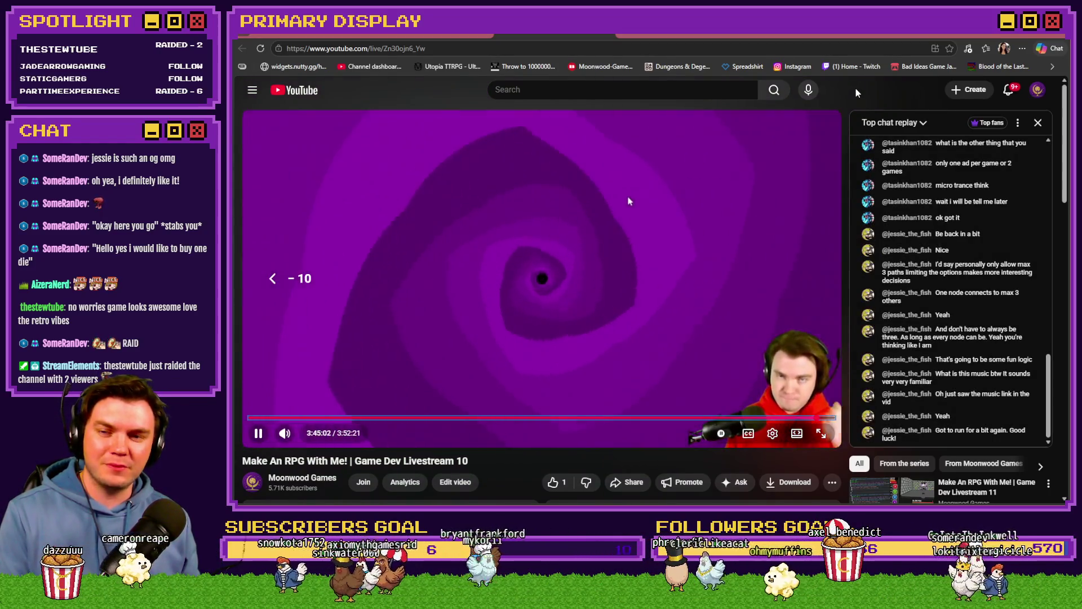
key(Left)
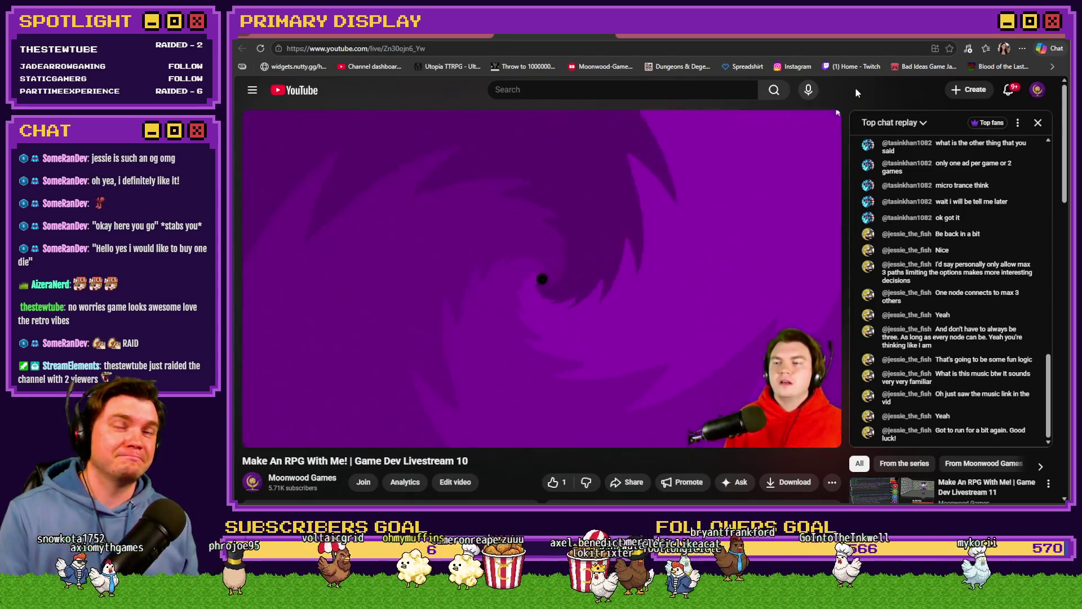
Pause the replay on the editor footage and switch back to the RPG Maker MZ editor.
click(572, 218)
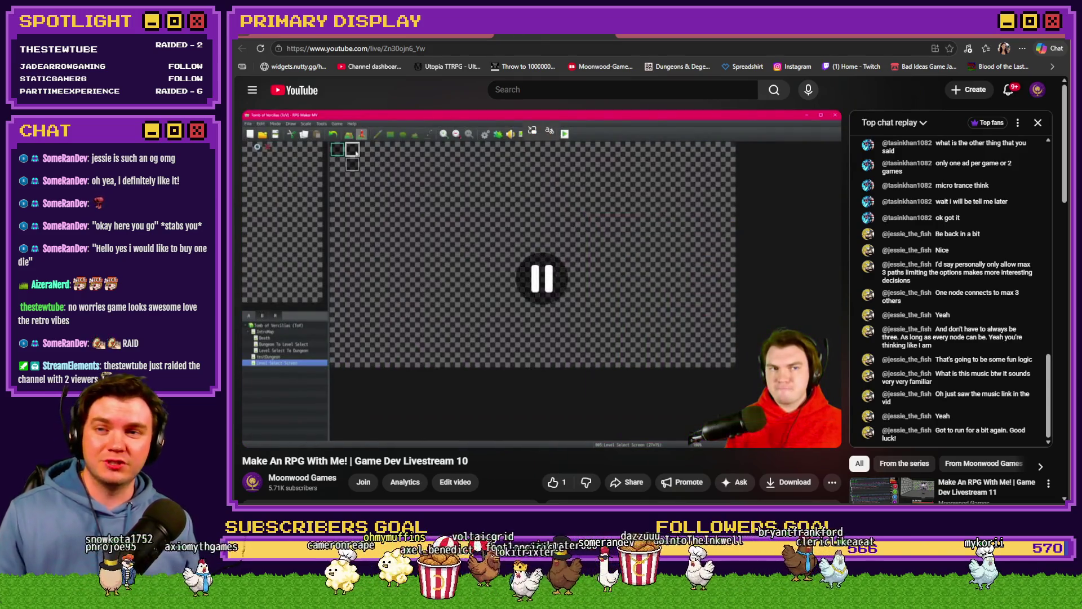
key(alt+Tab)
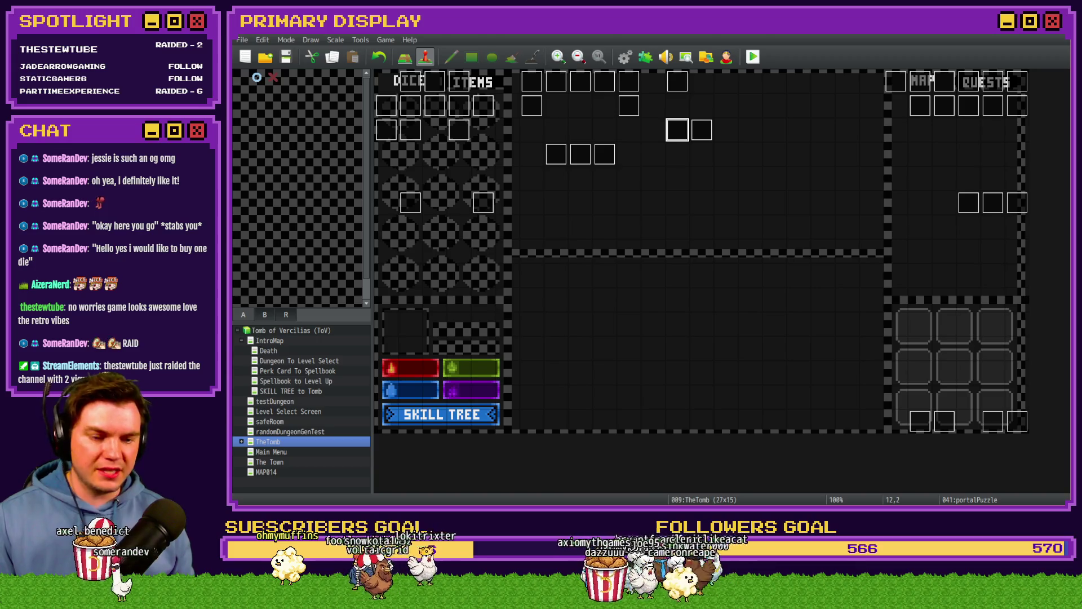
Switch from the TheTomb map in RPG Maker MZ over to Photoshop.
key(alt+Tab)
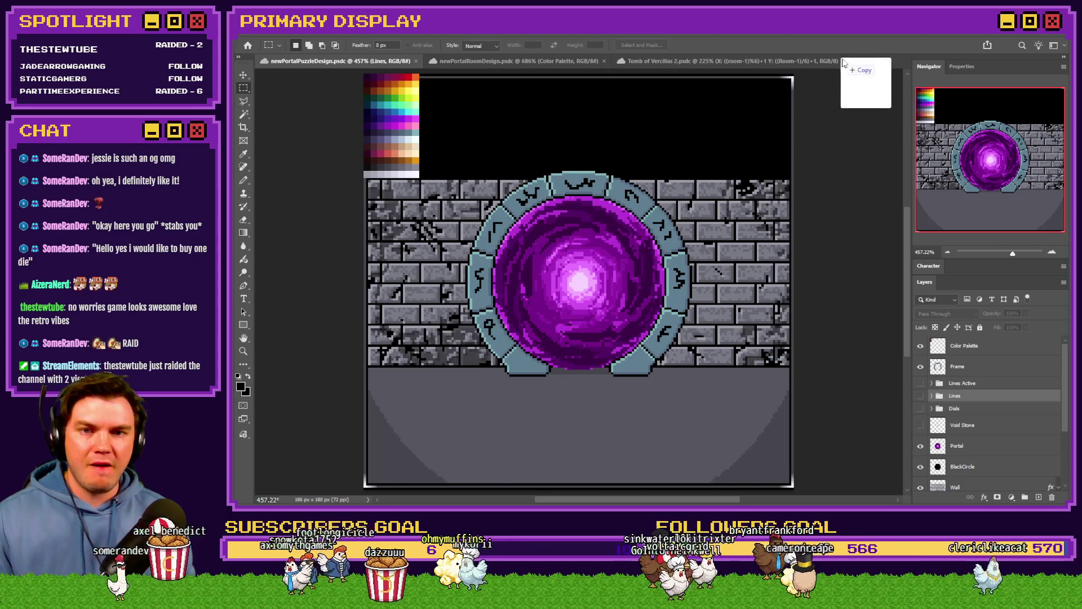
Open portalPuzzle_1.png and resize it to 25% (186 by 180 px) with Nearest Neighbor.
drag(833, 146, 861, 67)
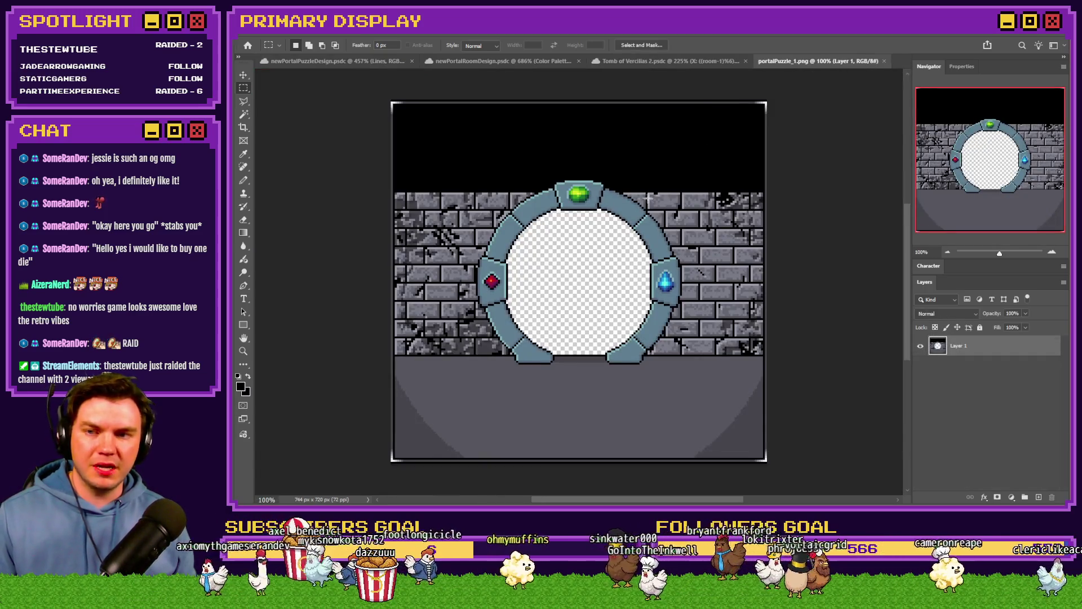
key(ctrl+alt+i)
text(25)
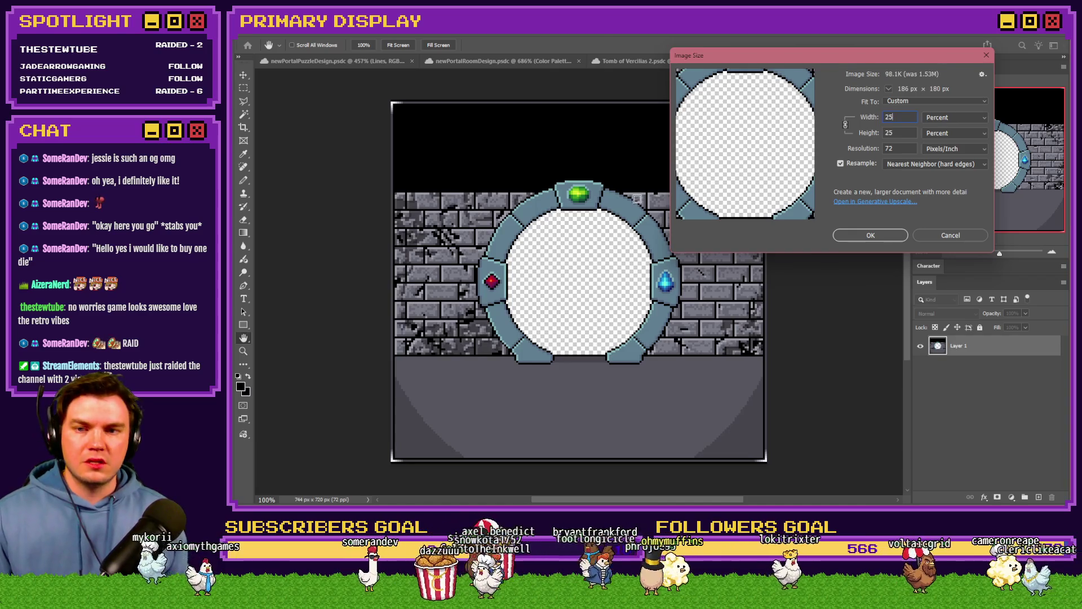
key(Return)
key(ctrl+0)
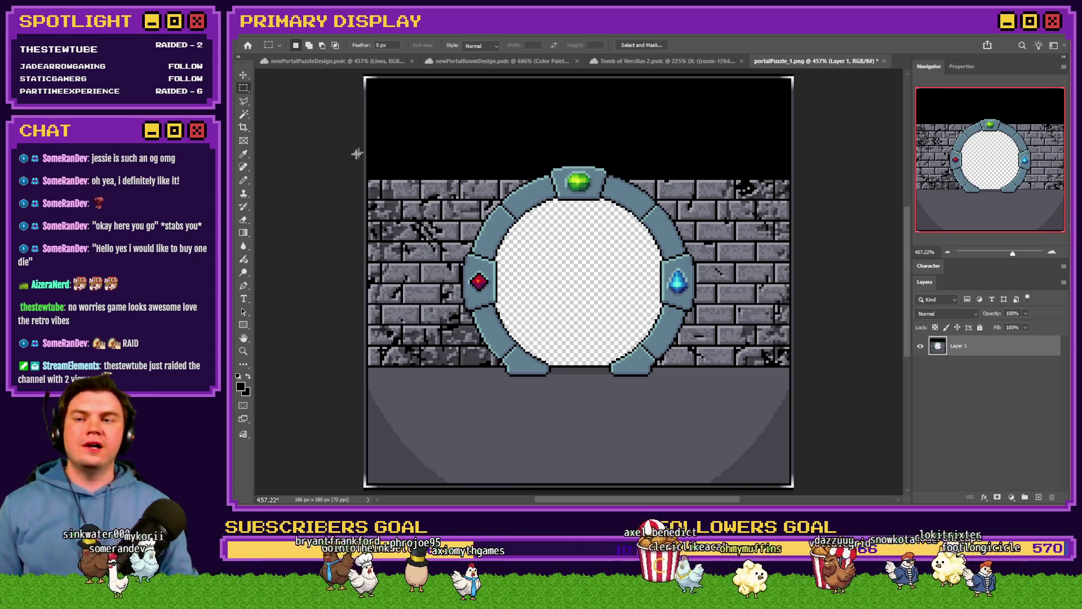
Pick the Pencil tool with the Hard Square 1 pixel brush.
click(244, 181)
right_click(518, 188)
click(592, 350)
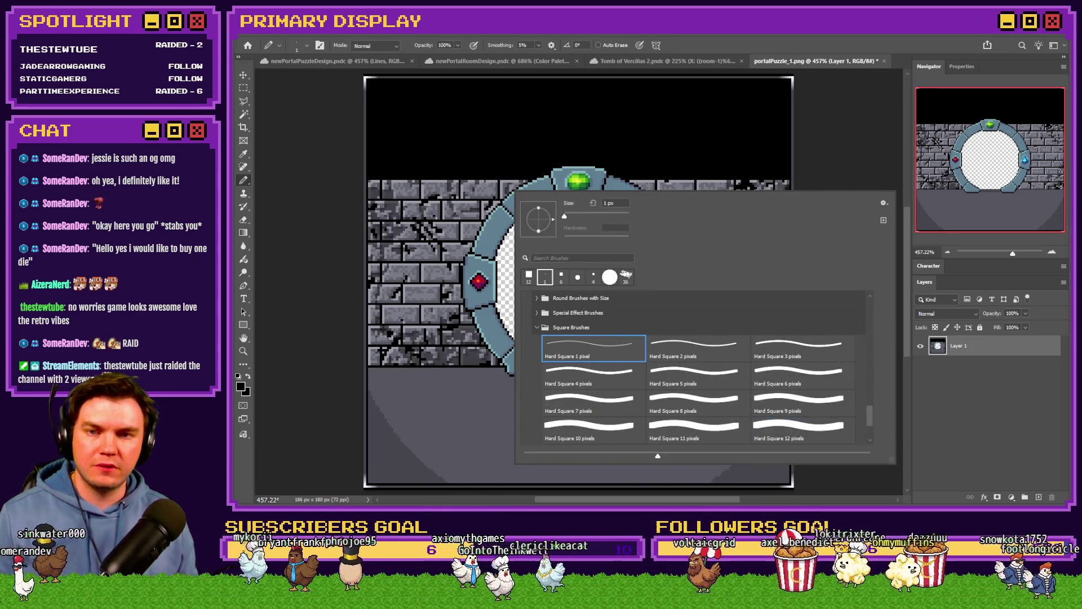
key(Return)
scroll(463, 284, up, 3)
scroll(463, 285, up, 2)
scroll(463, 285, down, 2)
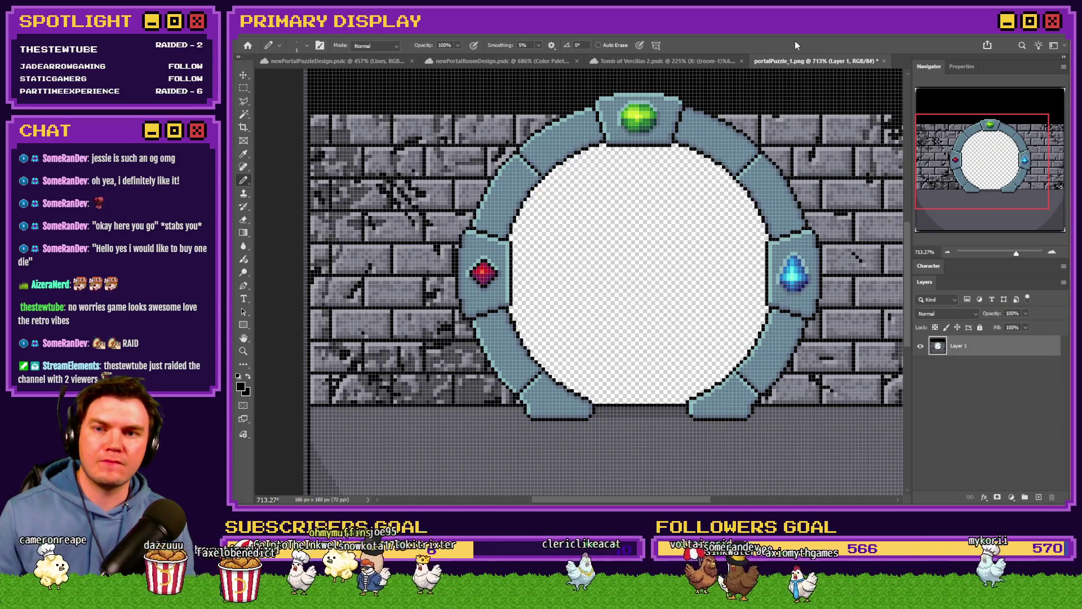
scroll(646, 248, up, 5)
scroll(518, 269, down, 2)
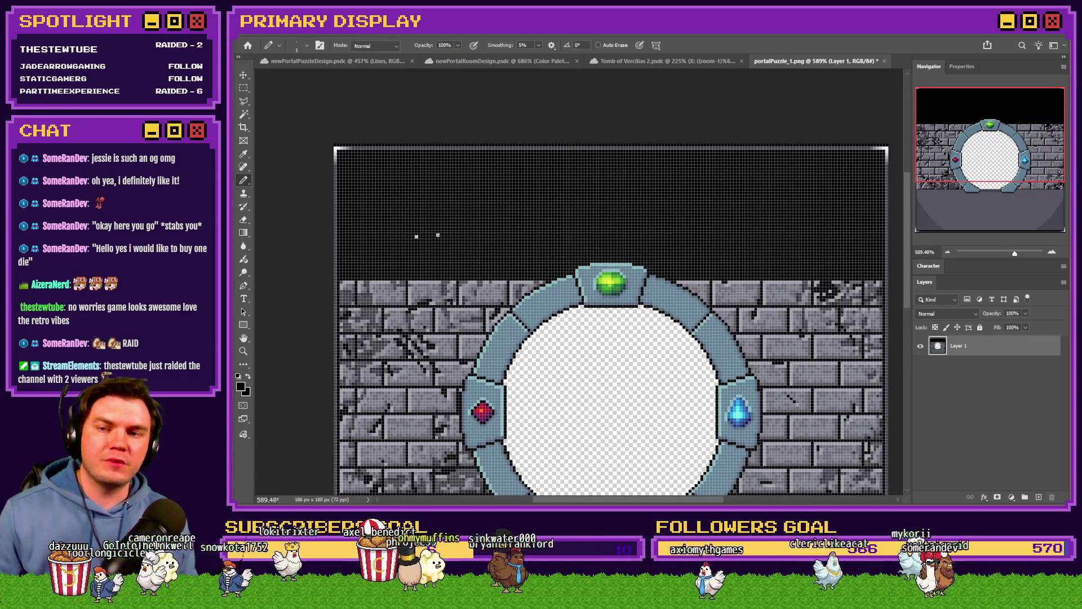
key(m)
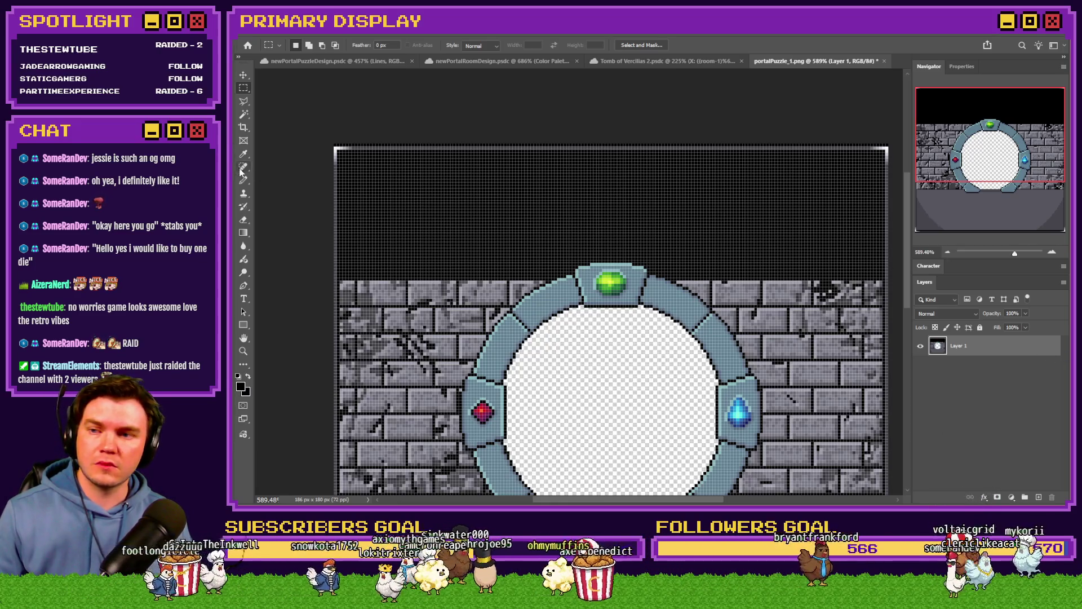
key(b)
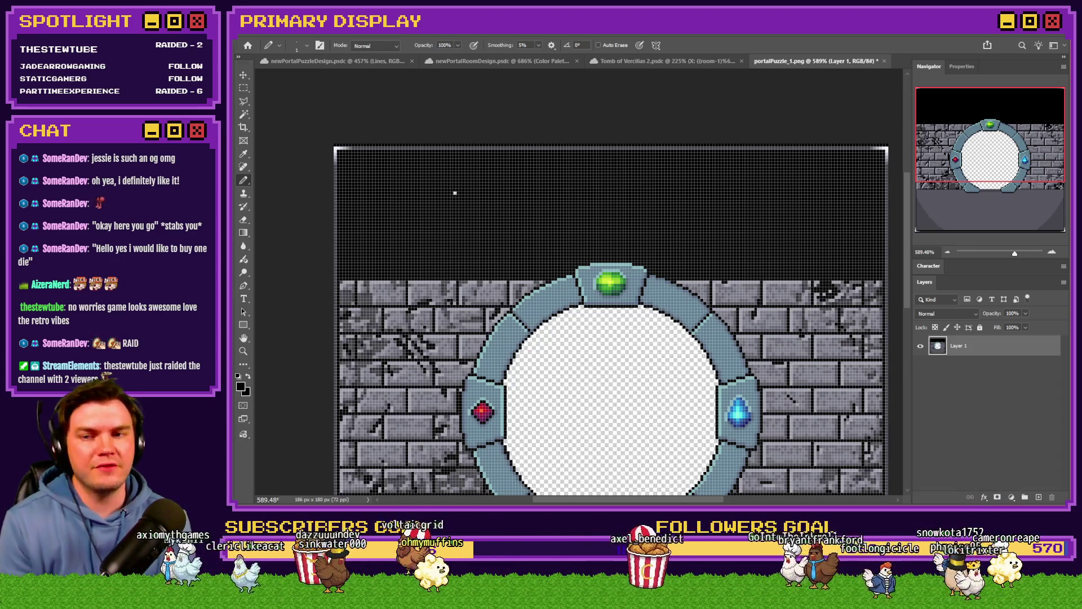
Set up the Type tool with white text colour and the ToV_Font_2 font.
click(245, 298)
click(575, 45)
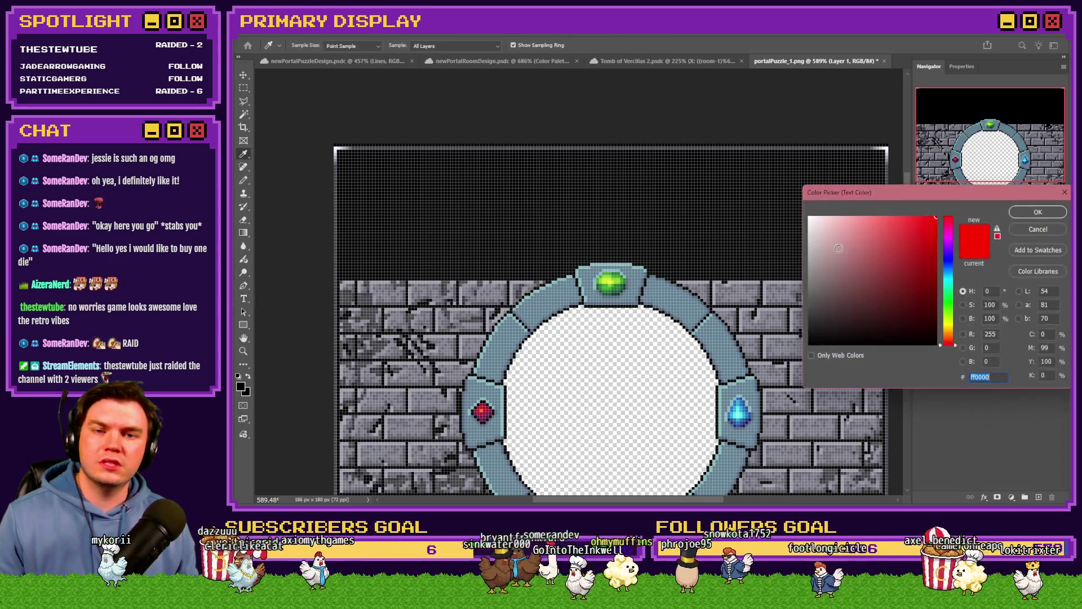
key(Return)
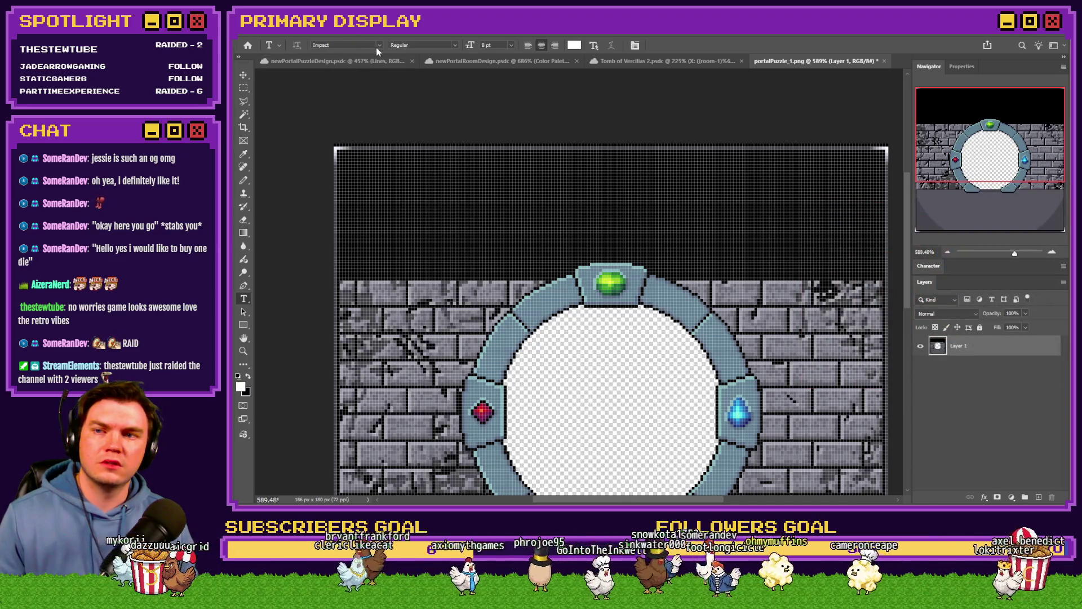
click(378, 45)
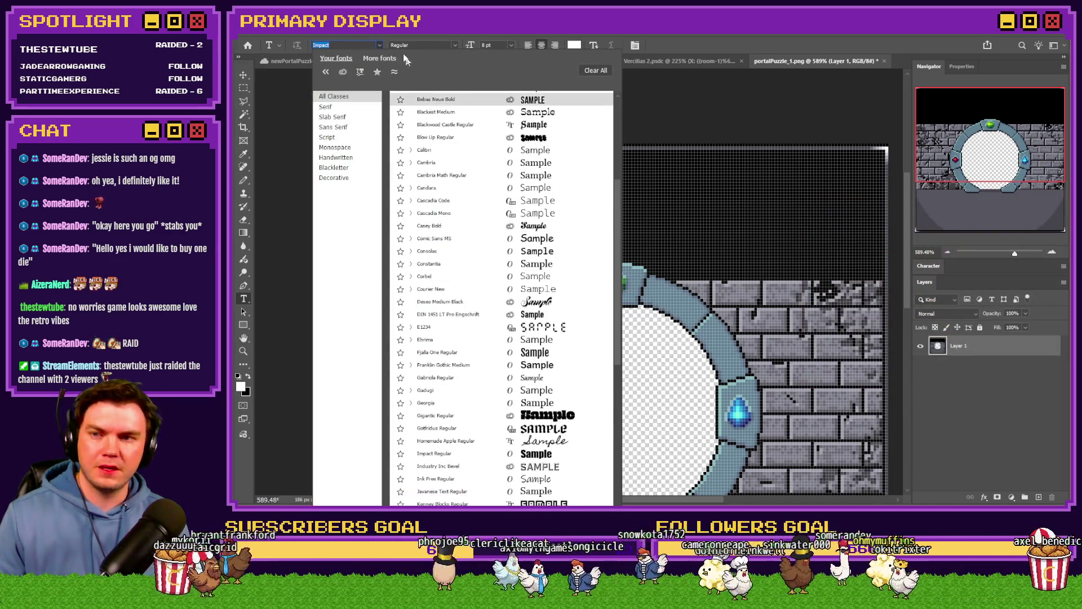
text(tov)
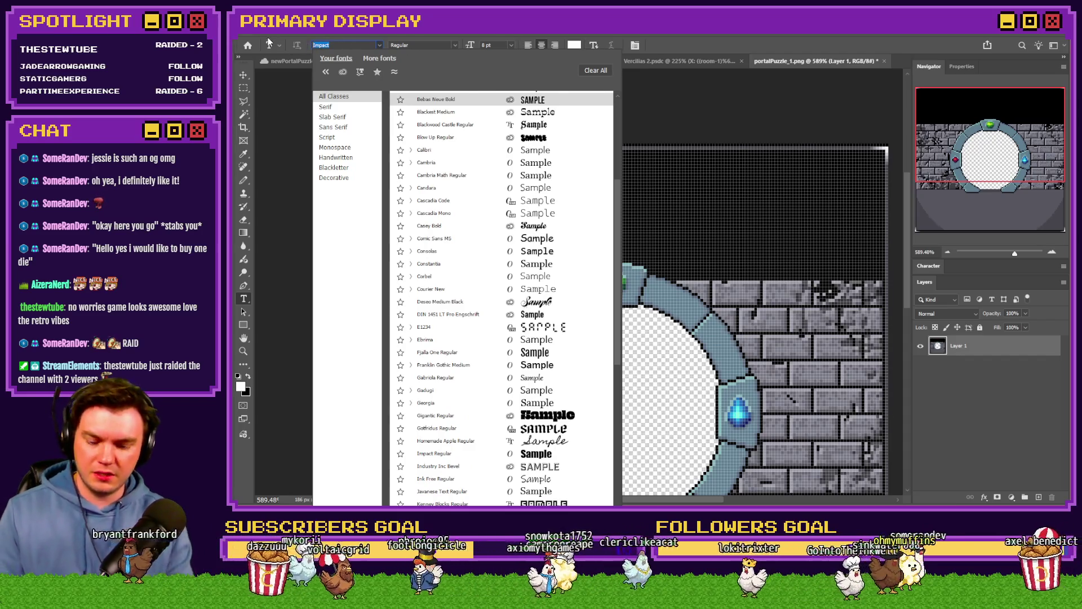
click(443, 101)
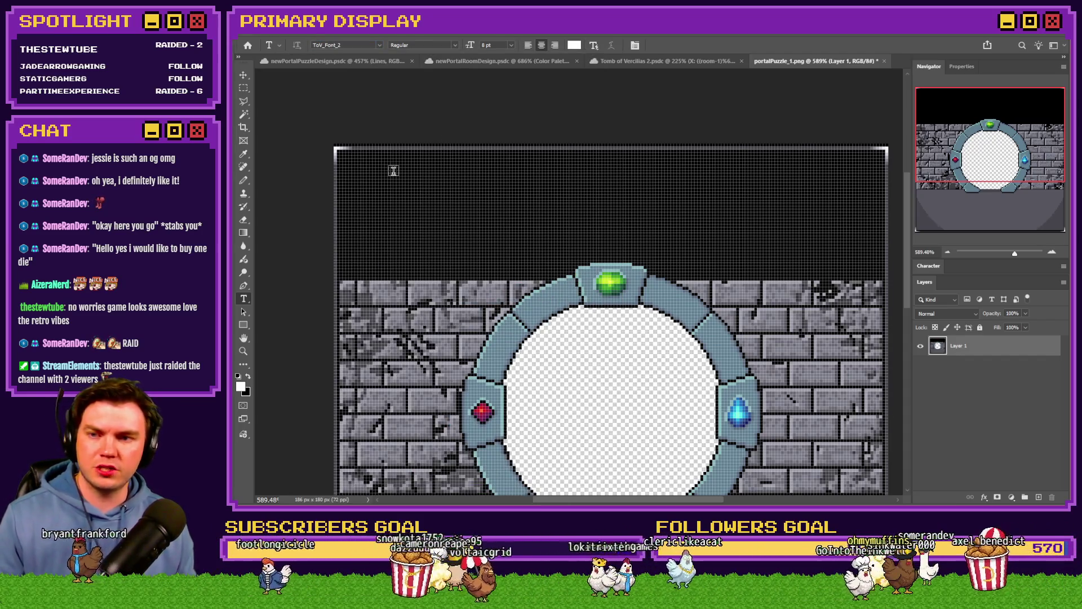
Type 'This is test text' at the black band's top-left and fix the 'Thsi' typo.
click(353, 175)
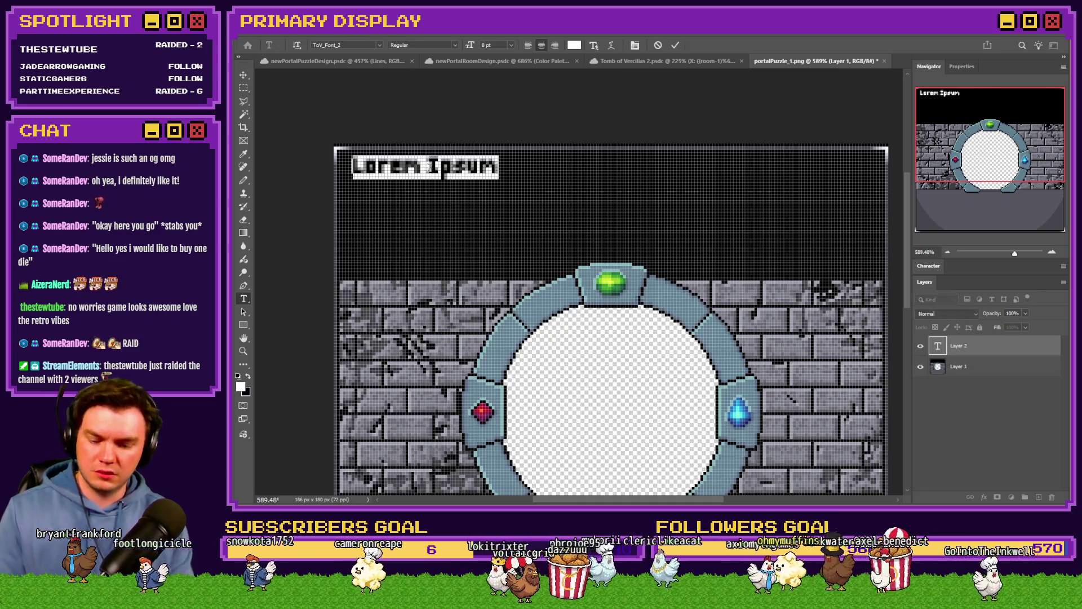
text(Thsi is test text)
key(ctrl+a)
click(374, 161)
key(BackSpace)
key(BackSpace)
text(is)
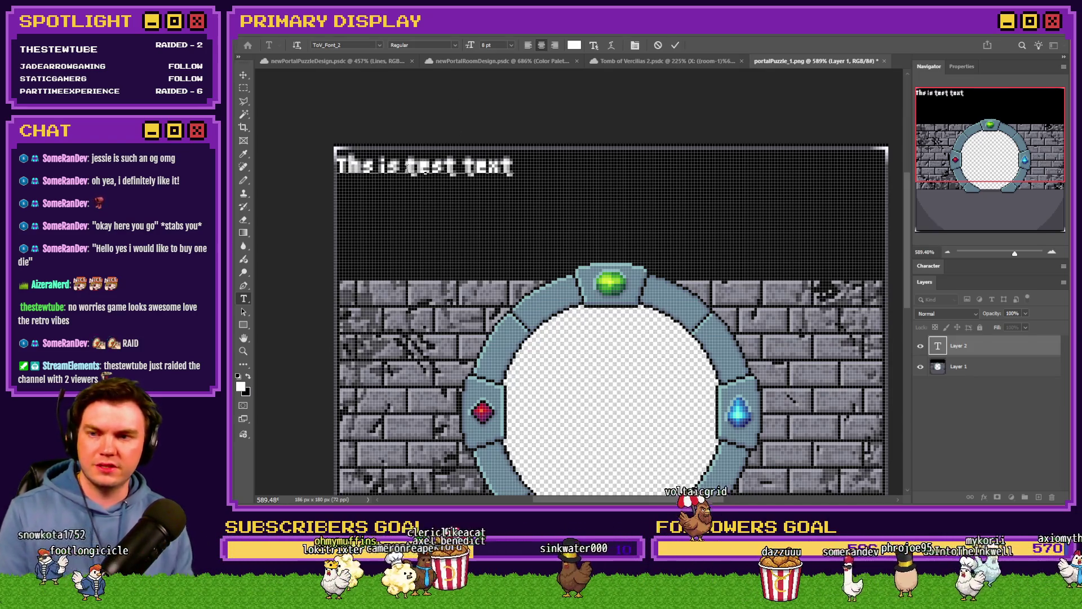
key(ctrl+a)
click(930, 266)
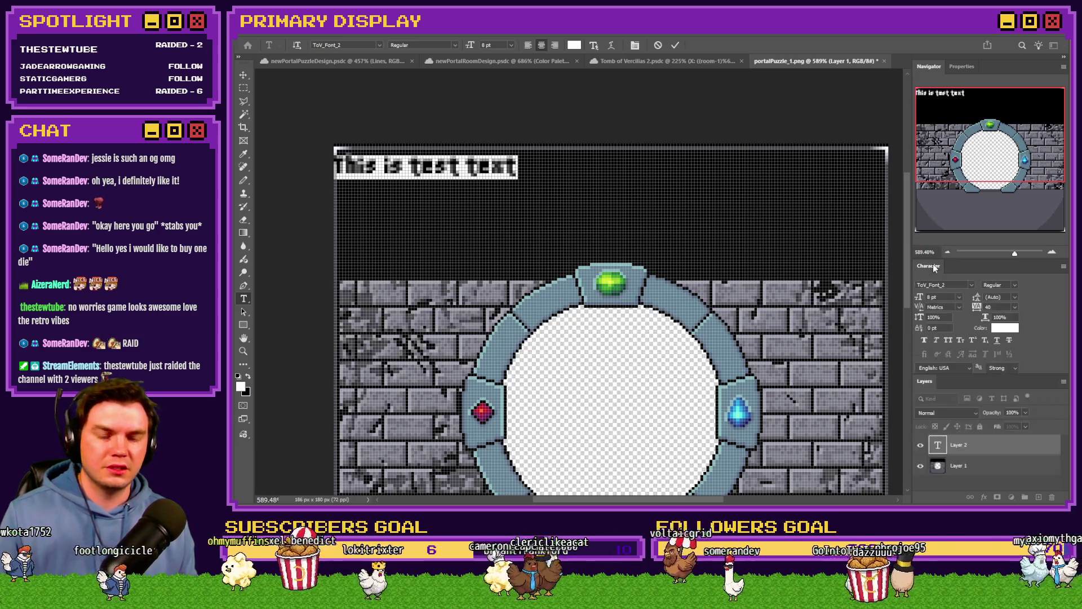
Test other font sizes and letter spacing on the test text, keeping 8 pt with no anti-aliasing.
click(1003, 369)
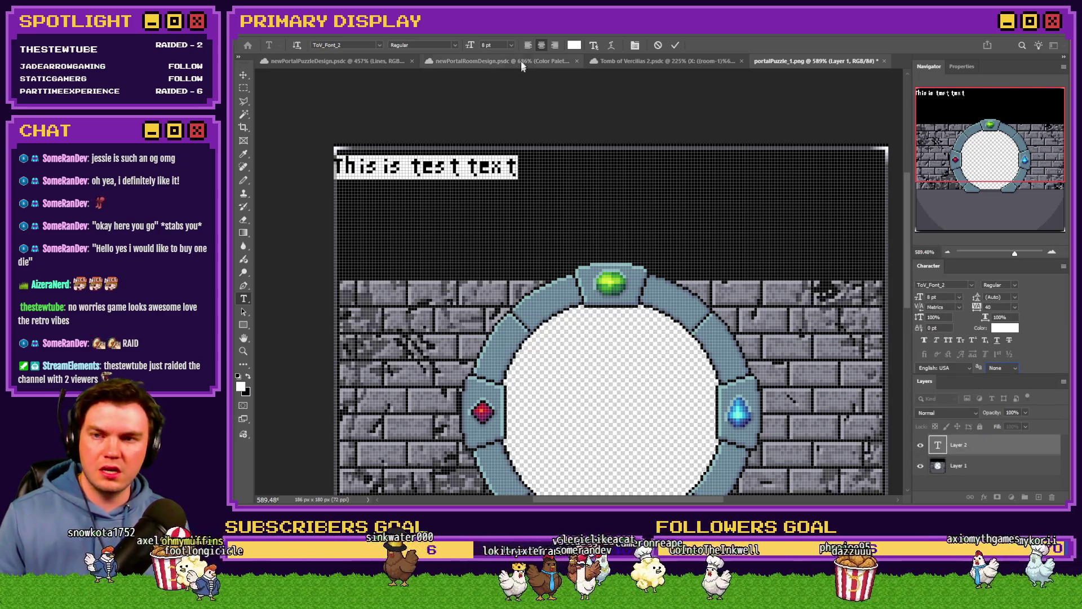
scroll(500, 43, down, 1)
scroll(500, 43, down, 1)
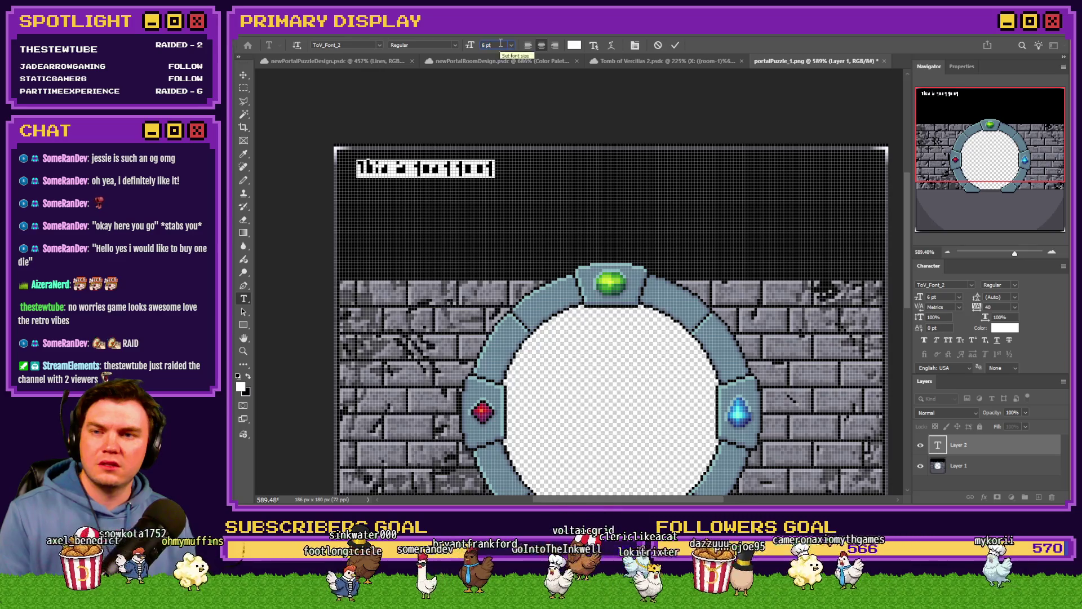
scroll(500, 42, up, 1)
scroll(500, 44, up, 1)
click(244, 88)
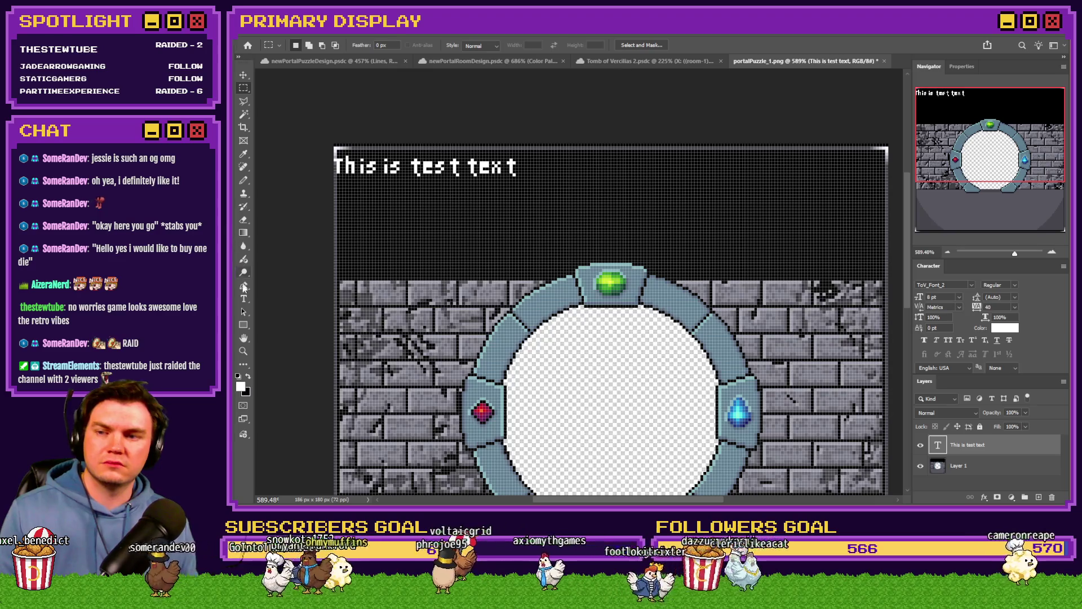
click(244, 298)
triple_click(437, 156)
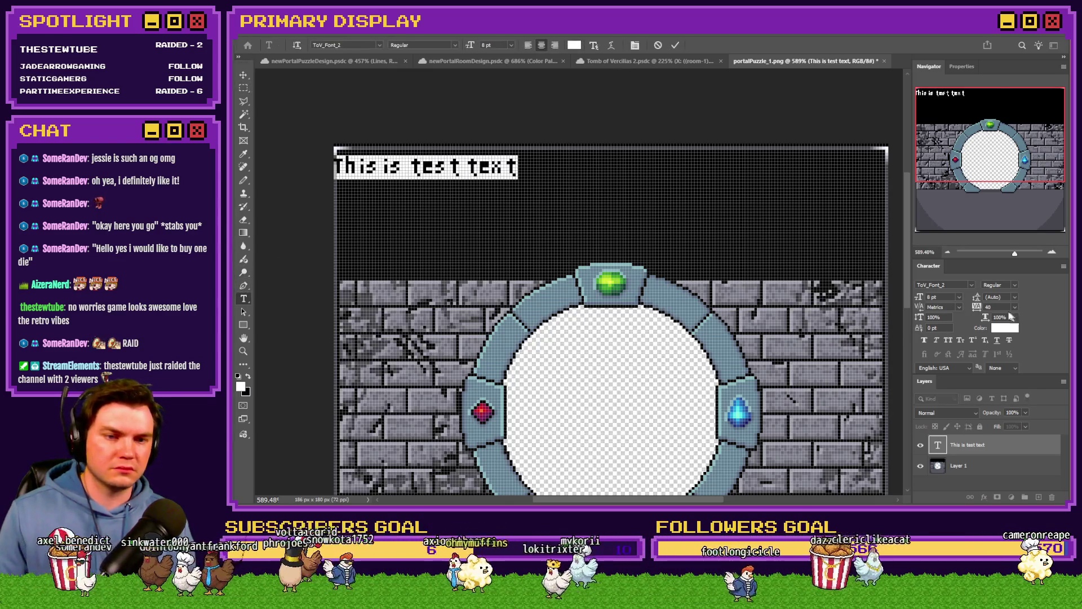
scroll(1001, 306, up, 2)
scroll(999, 309, down, 2)
scroll(997, 313, down, 1)
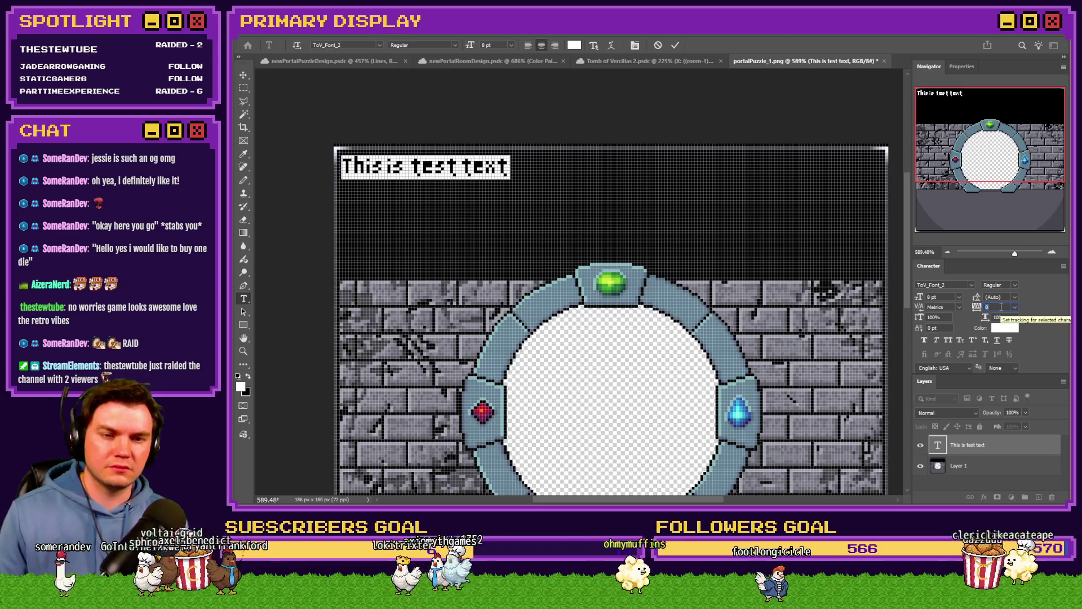
click(245, 87)
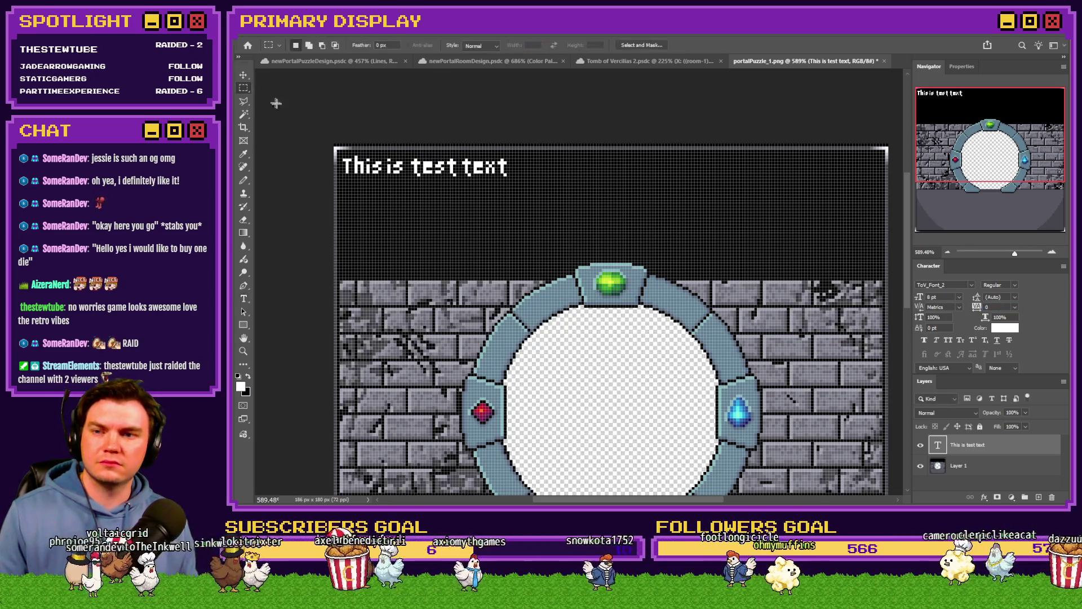
scroll(368, 190, up, 3)
scroll(351, 182, up, 1)
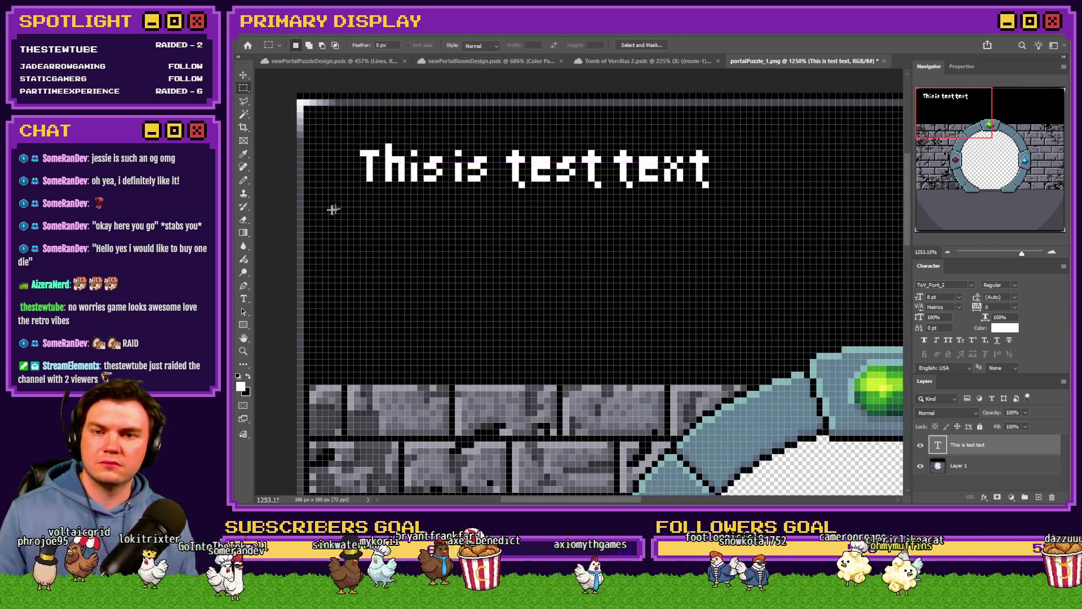
scroll(335, 208, down, 3)
scroll(399, 211, up, 2)
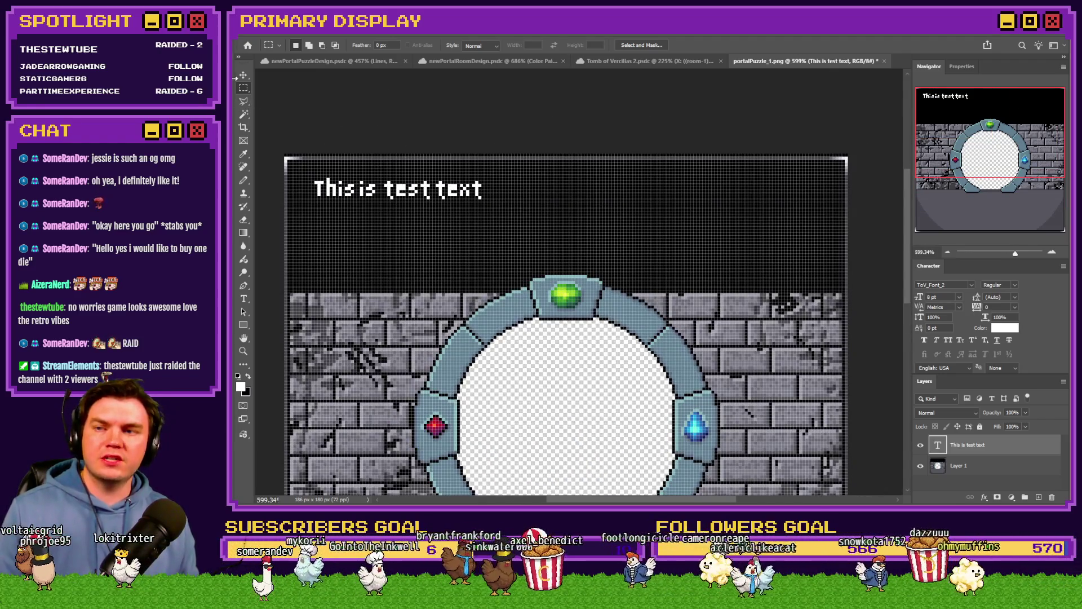
Move the test text down just above the brick wall and make Layer 1 active.
drag(322, 142, 487, 276)
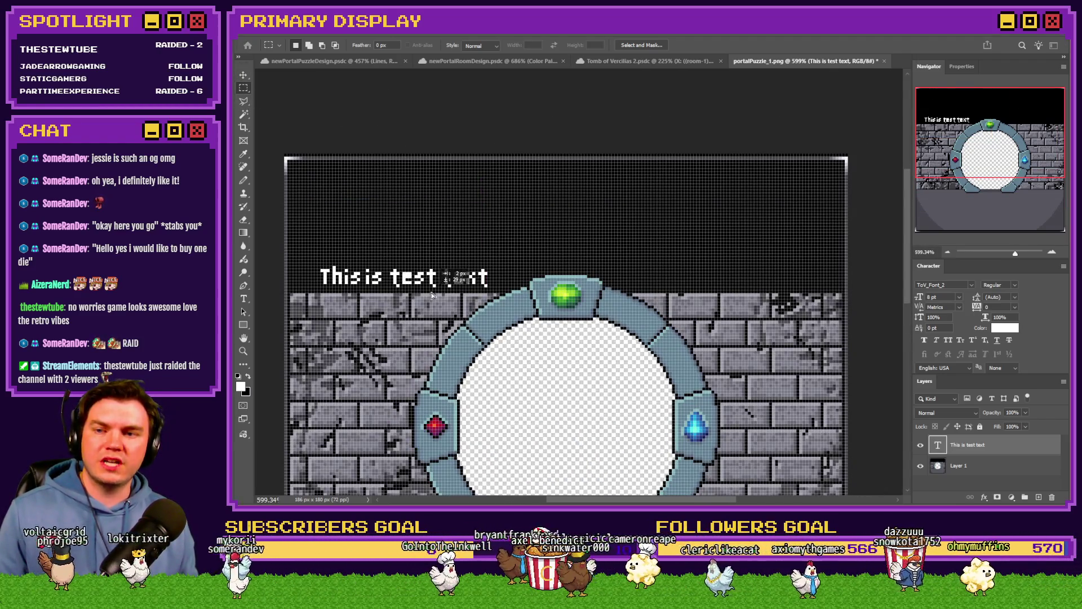
double_click(929, 266)
click(988, 369)
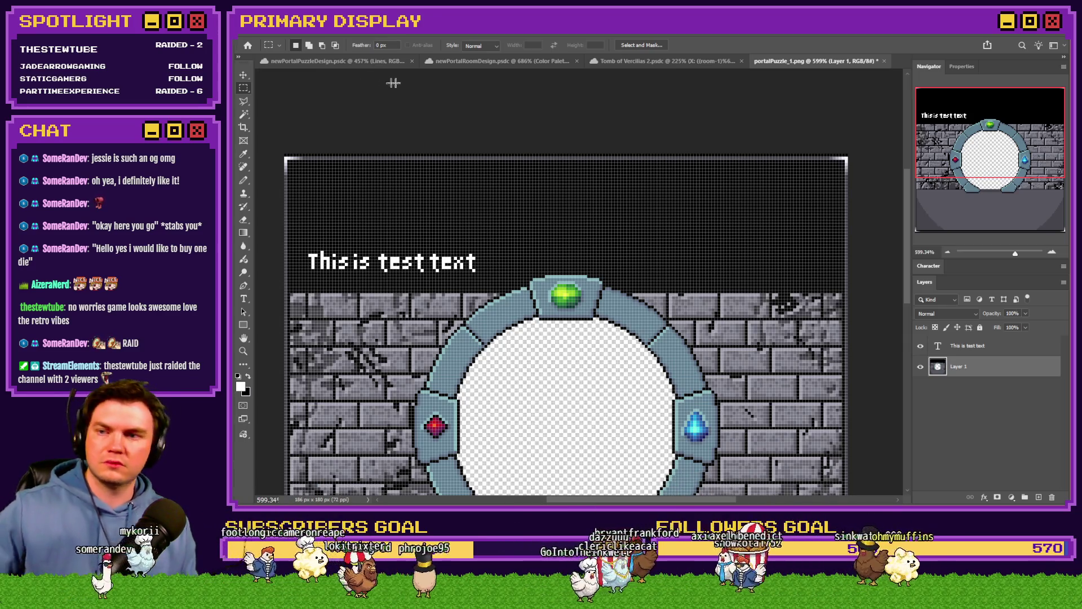
scroll(290, 175, up, 3)
drag(406, 251, 582, 337)
Select a rectangular panel area across the black band above the portal.
key(ctrl+d)
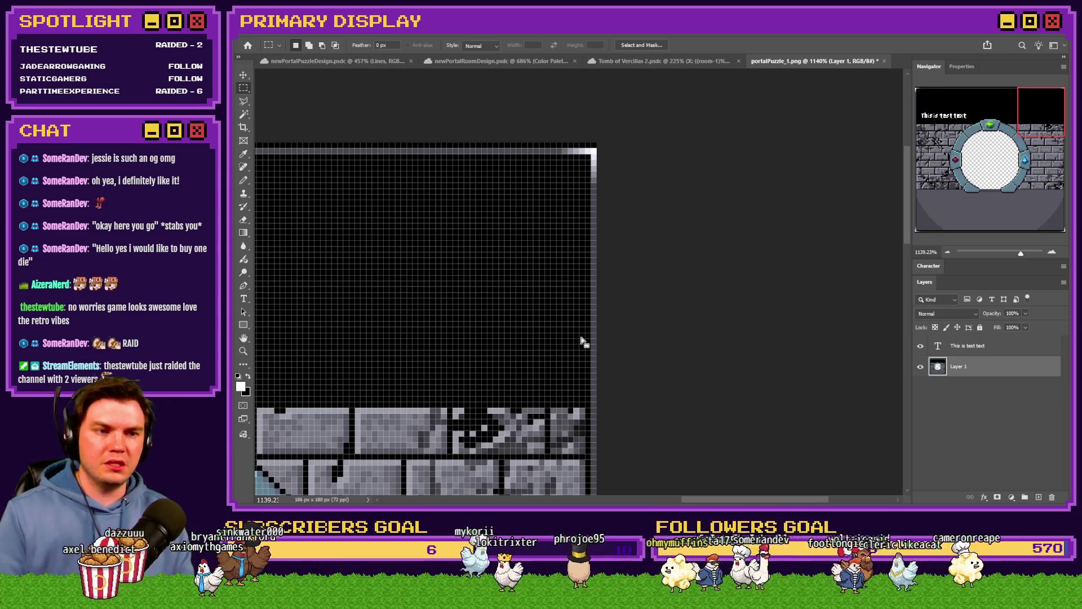
key(ctrl+z)
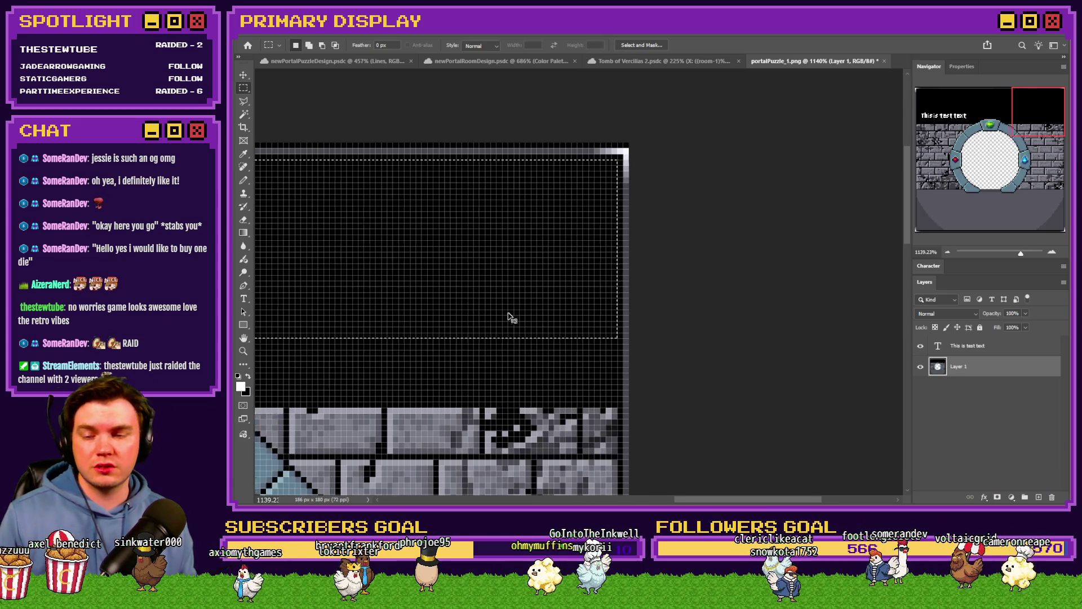
drag(508, 314, 918, 100)
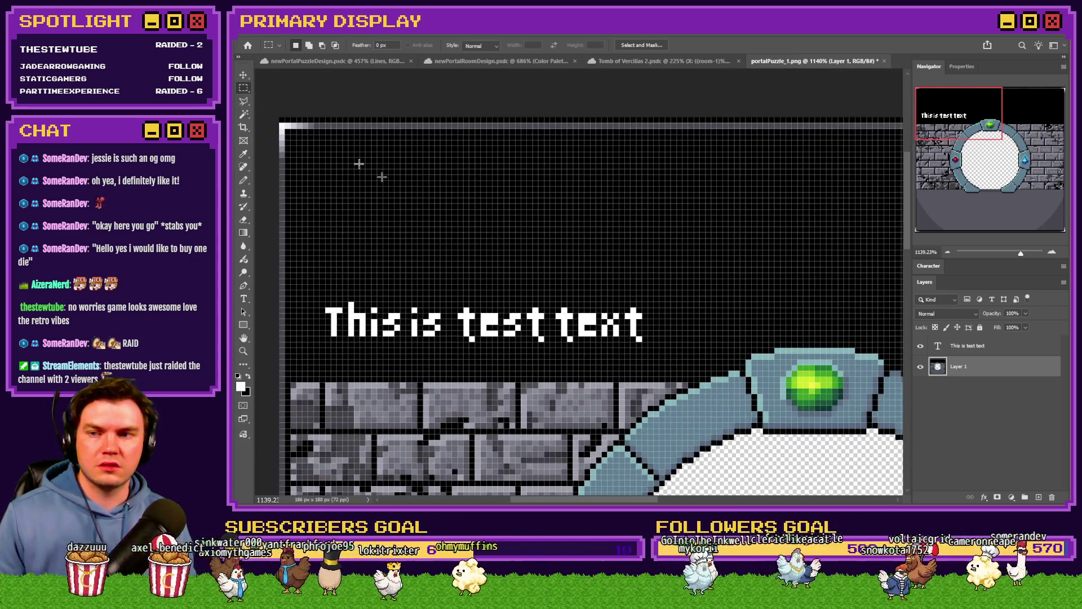
drag(291, 135, 324, 173)
mouse_move(479, 269)
mouse_down()
mouse_move(631, 301)
mouse_move(622, 301)
mouse_up()
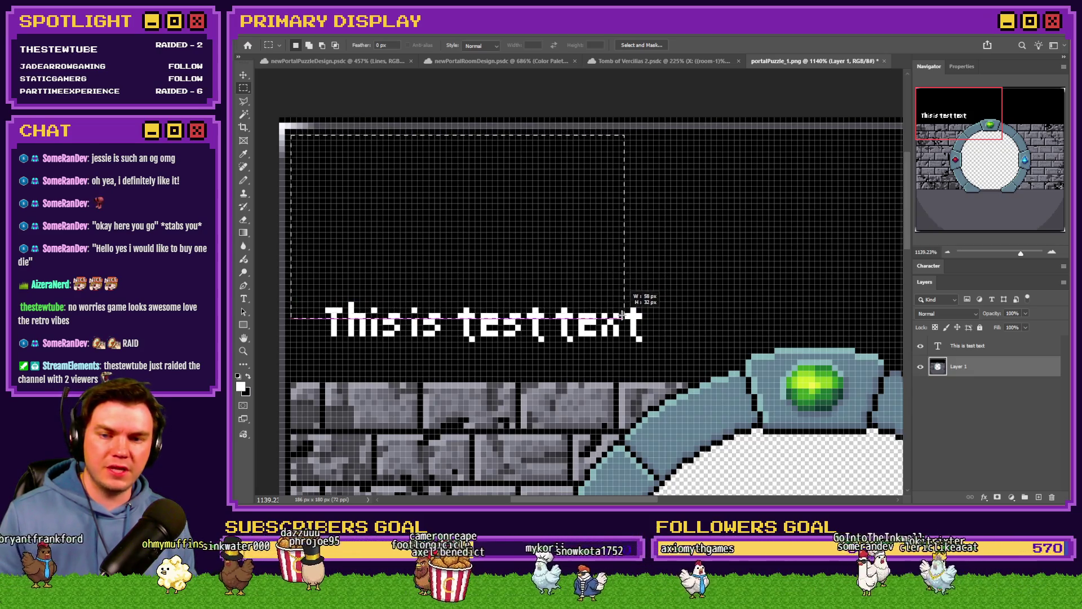
drag(621, 302, 631, 330)
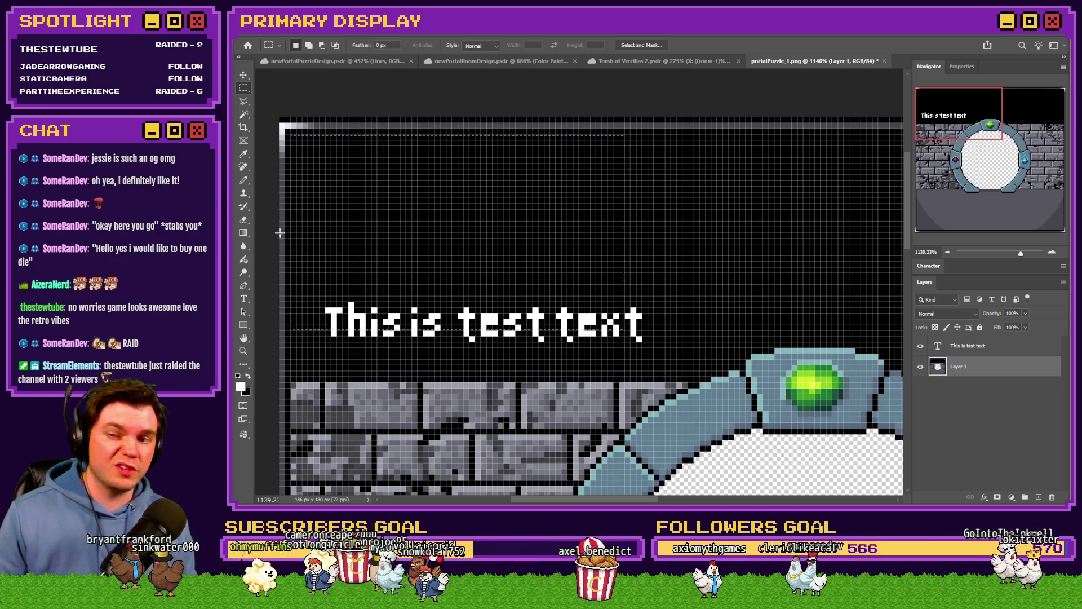
Fill the selection grey on a new Layer 2 and delete its interior to leave an outlined frame.
click(243, 233)
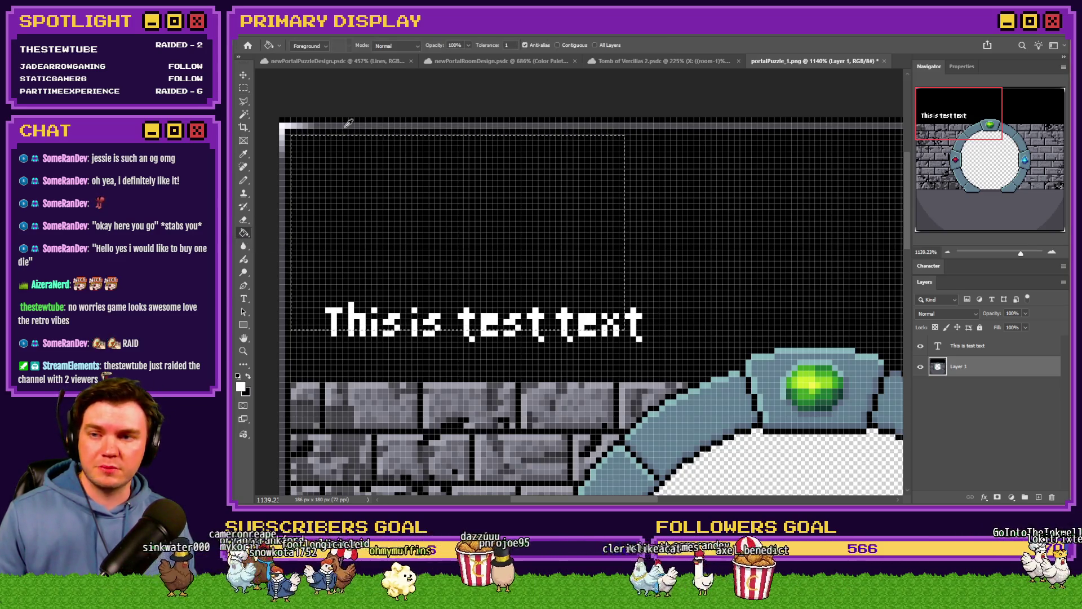
click(350, 169)
key(m)
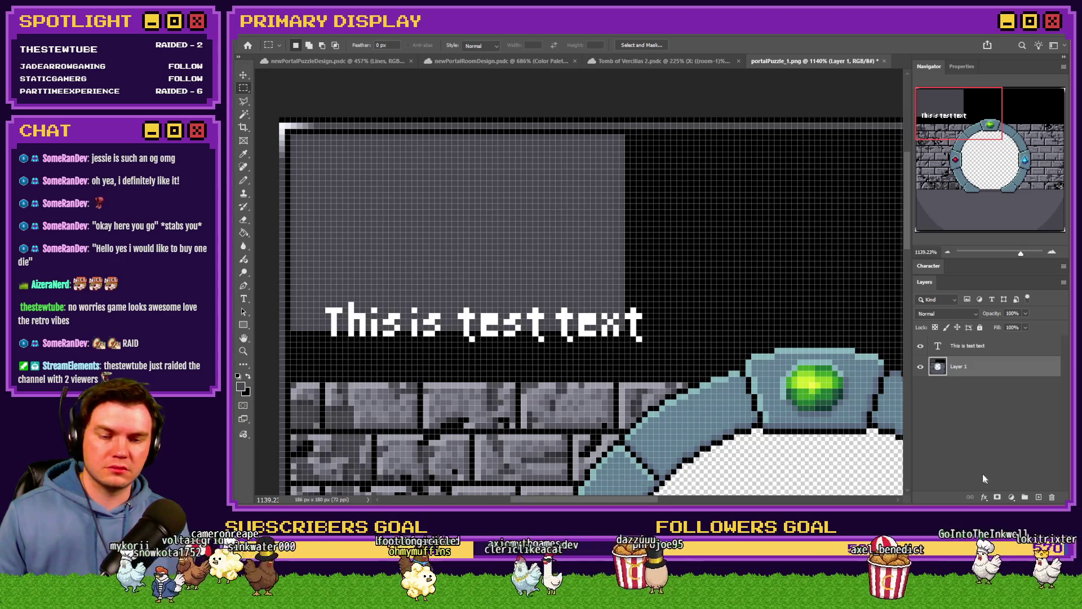
key(ctrl+z)
click(1040, 498)
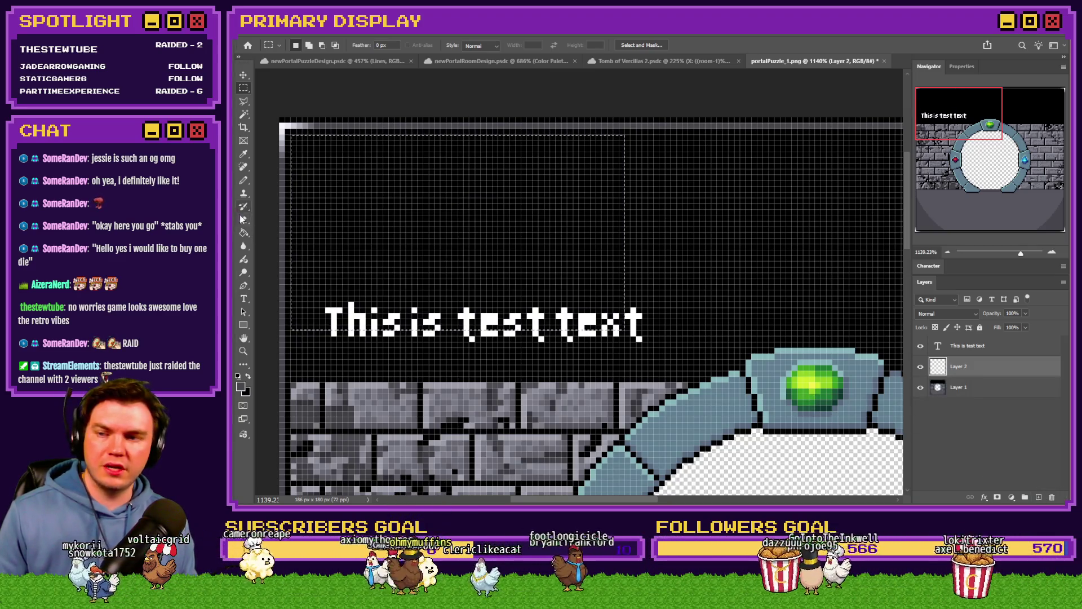
key(alt+BackSpace)
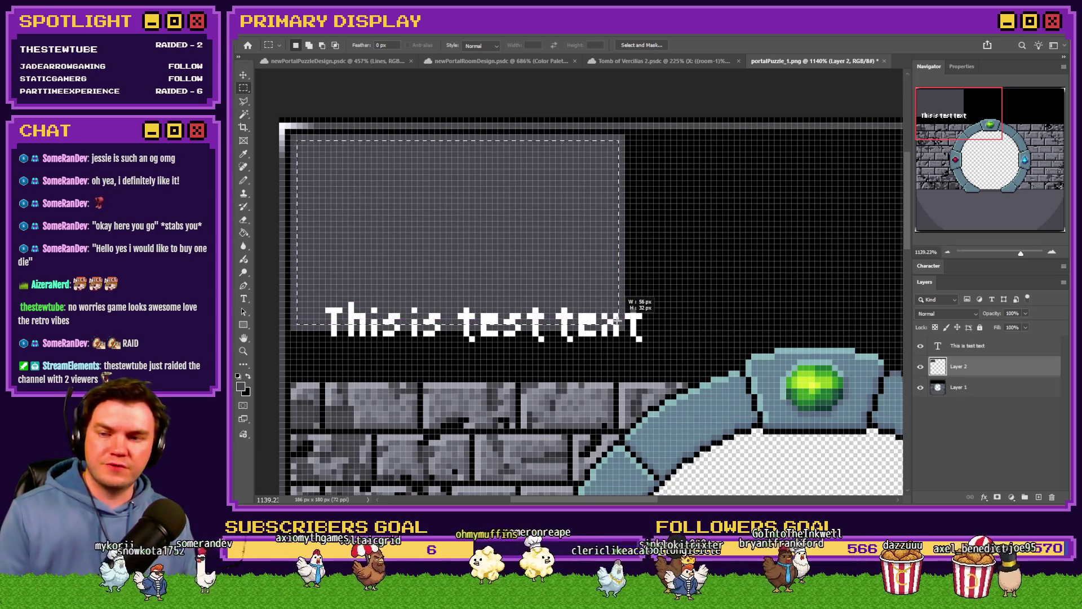
drag(594, 302, 619, 325)
key(Delete)
Duplicate the frame twice and place the copies in a row to the right of the first.
key(ctrl+j)
drag(662, 277, 762, 262)
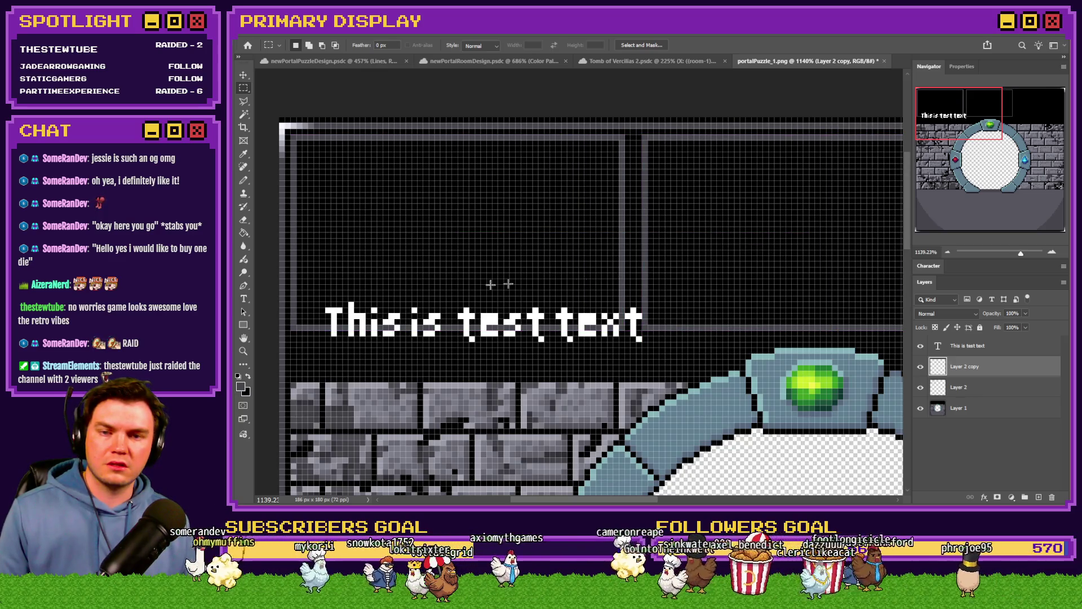
scroll(616, 273, down, 5)
drag(623, 276, 626, 275)
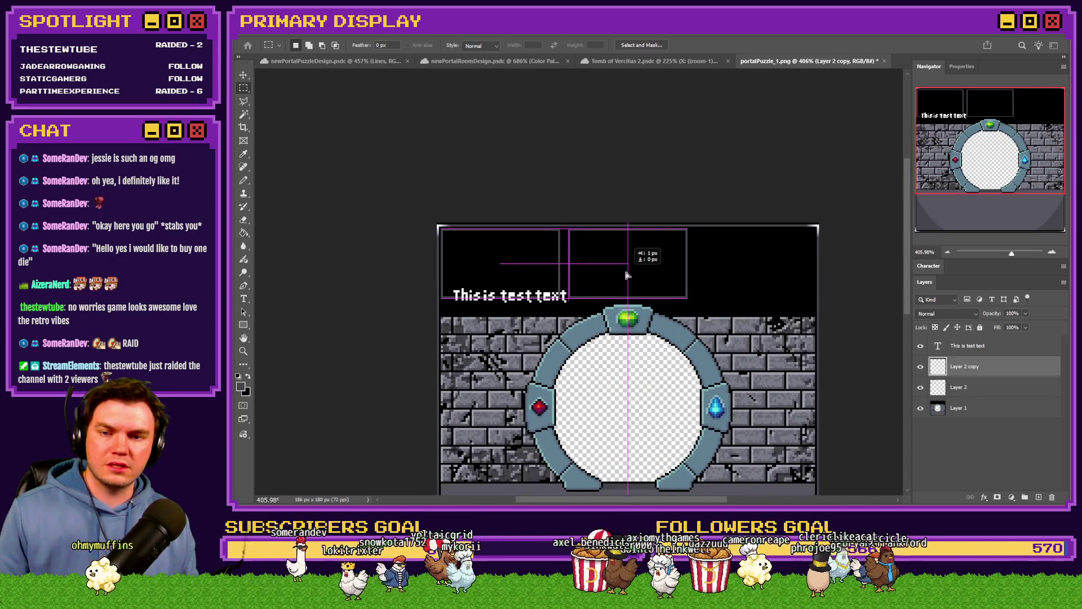
scroll(627, 275, up, 5)
drag(536, 233, 560, 244)
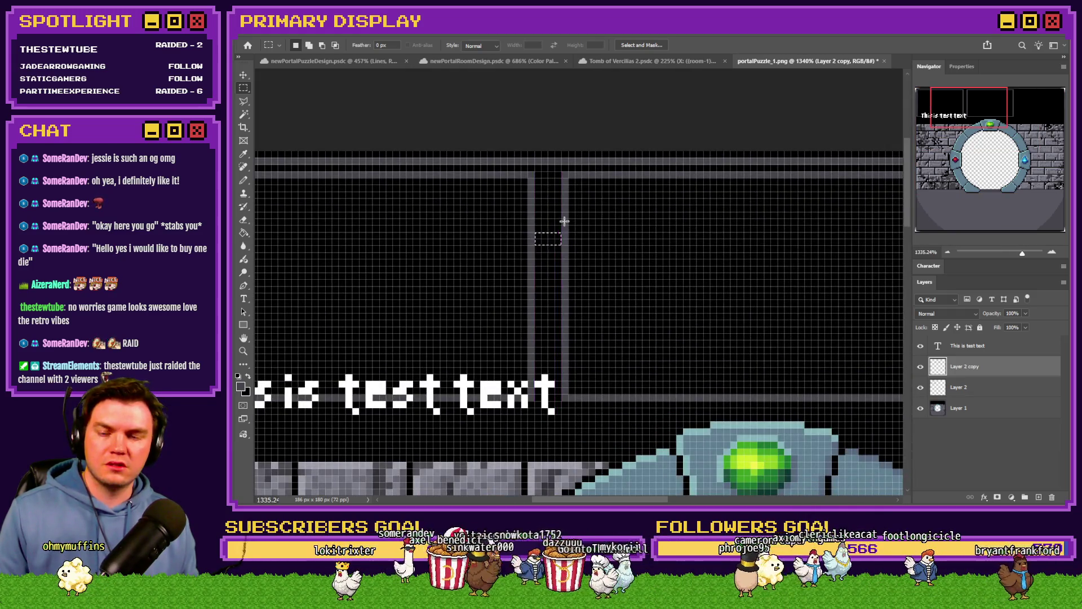
key(ctrl+j)
scroll(564, 221, down, 5)
scroll(604, 309, up, 4)
scroll(556, 319, up, 2)
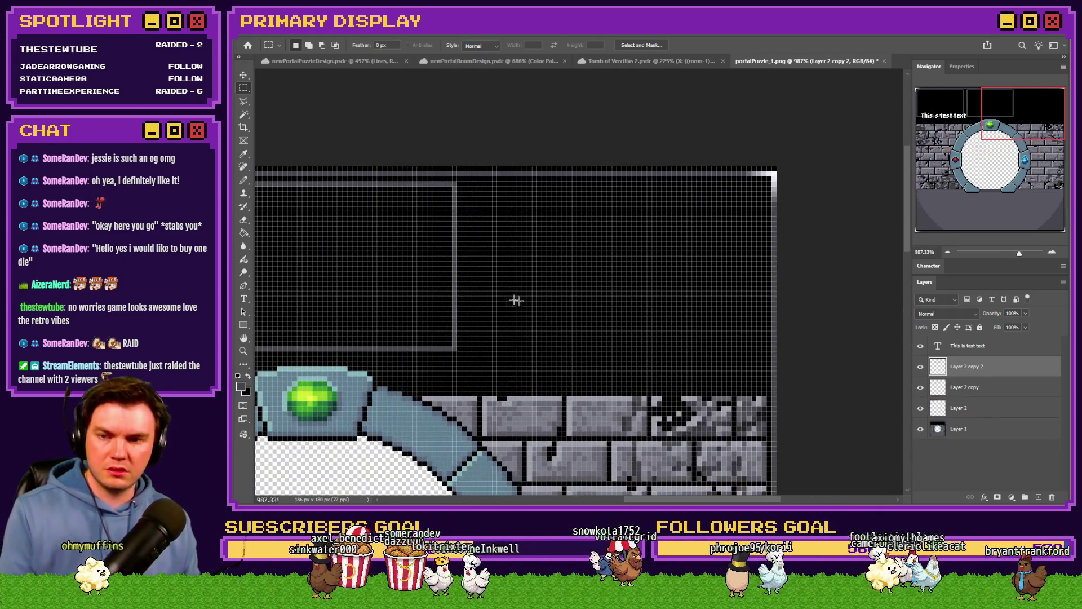
drag(522, 302, 698, 288)
key(Right)
scroll(476, 293, down, 3)
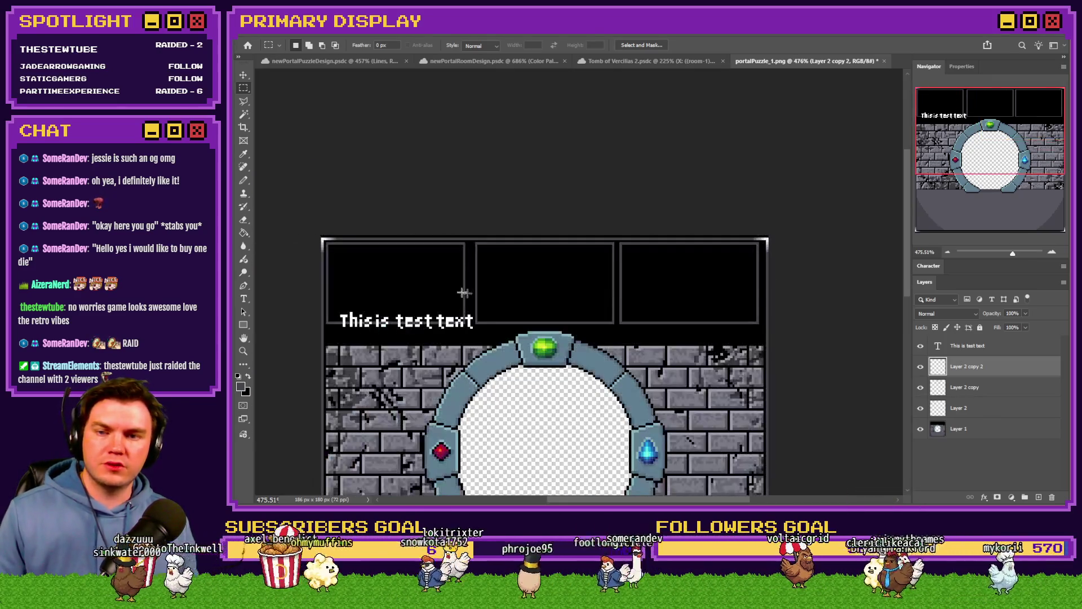
scroll(375, 290, up, 2)
scroll(375, 290, up, 1)
Reorder the frame layers and nudge the left, middle and right frames into alignment.
click(984, 388)
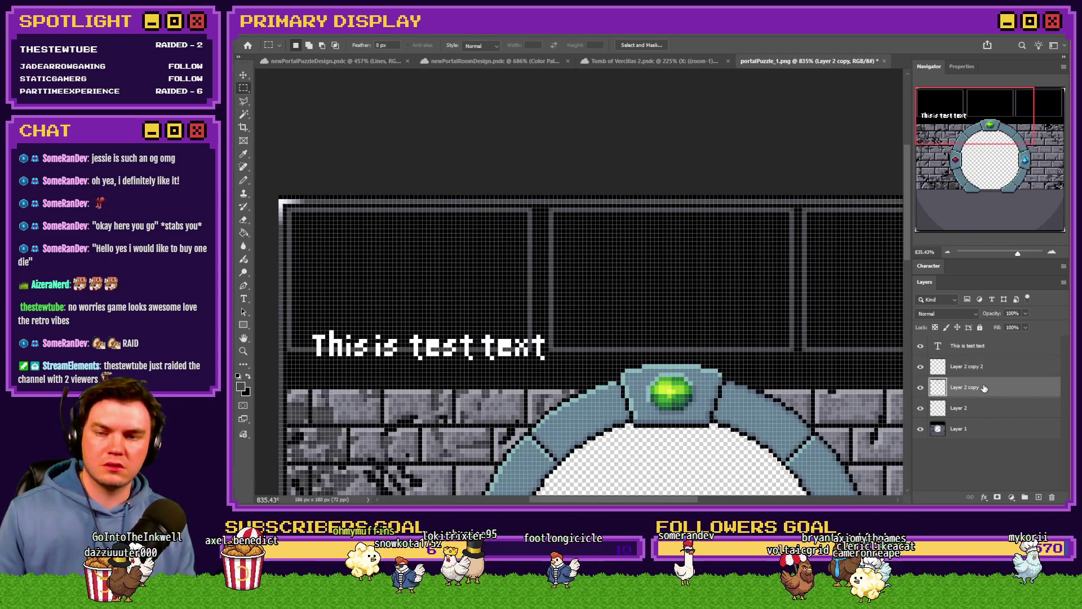
drag(981, 408, 987, 374)
click(983, 387)
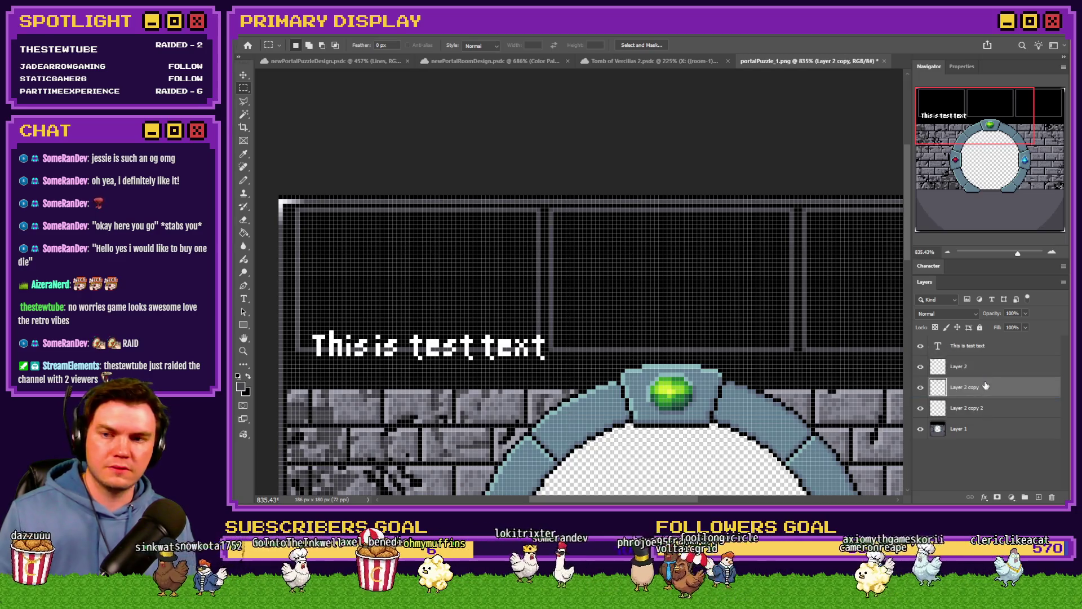
shift+click(981, 408)
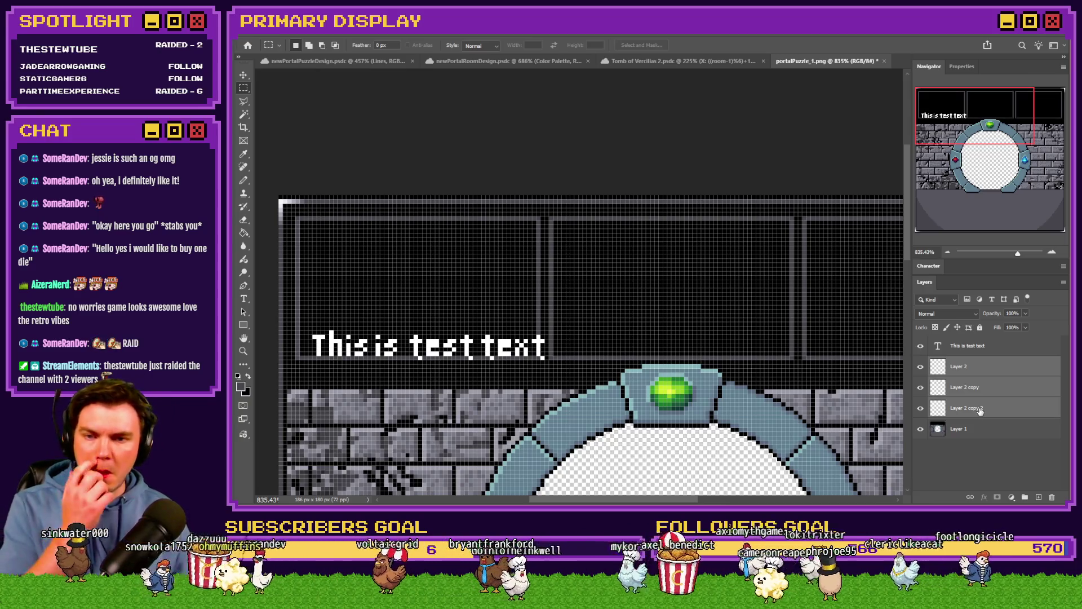
click(1022, 372)
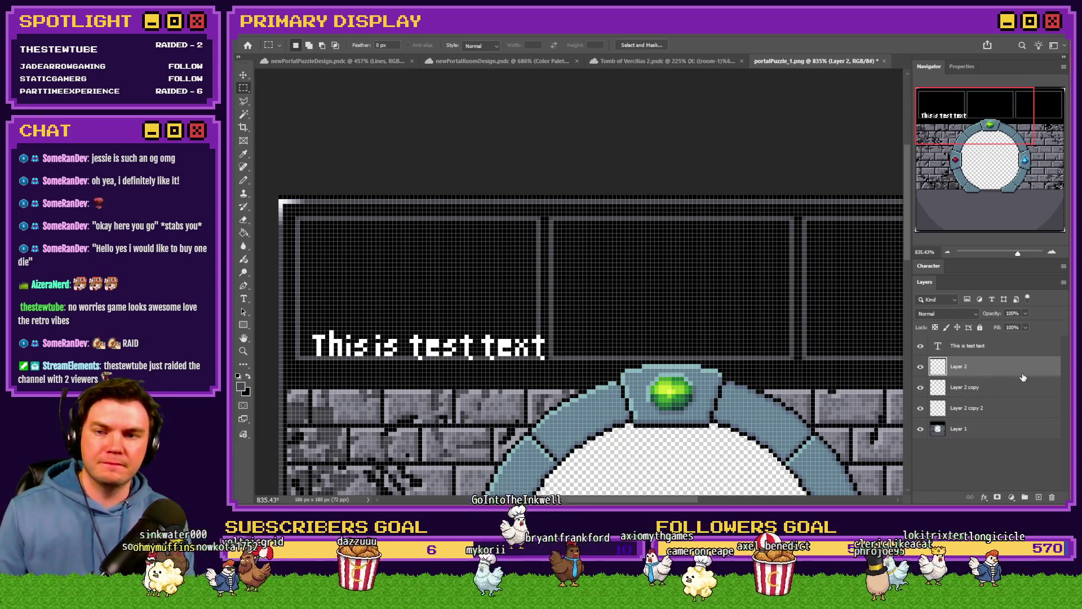
key(Up)
key(Left)
click(1024, 392)
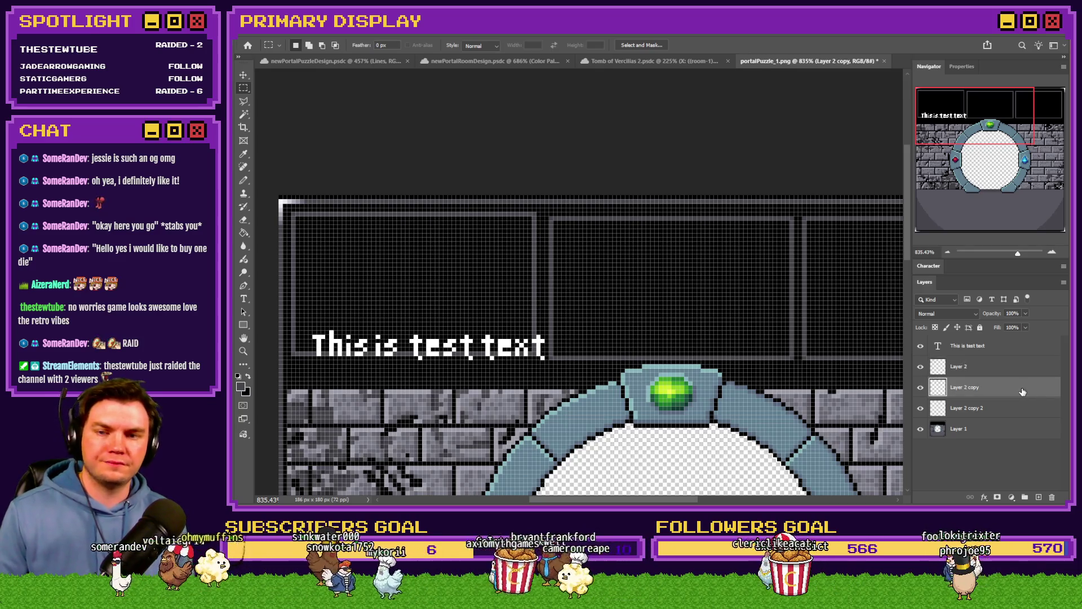
key(Up)
click(1003, 407)
key(Right)
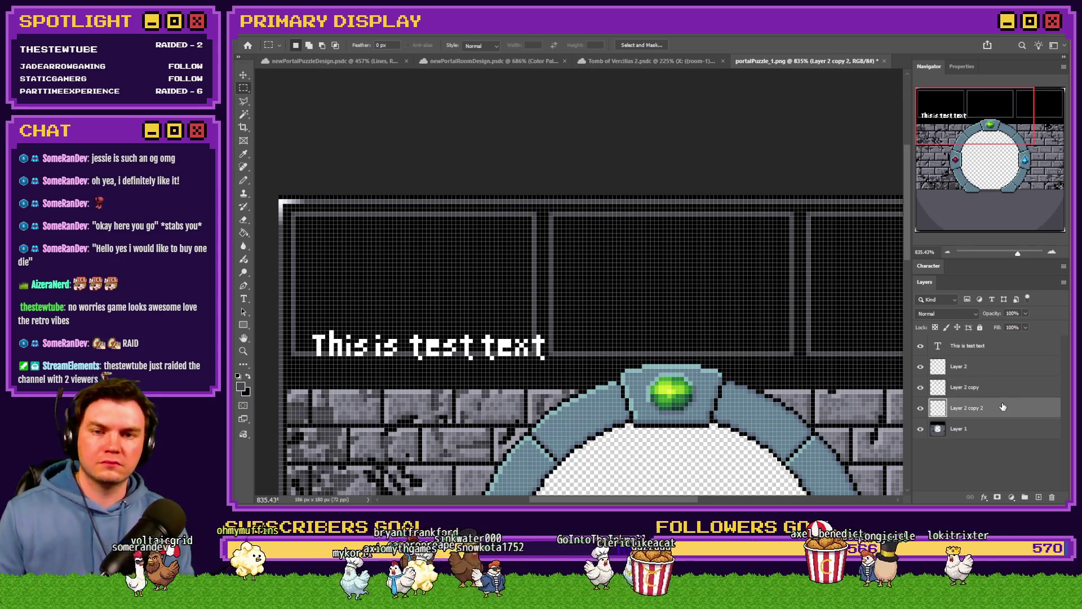
scroll(414, 336, down, 2)
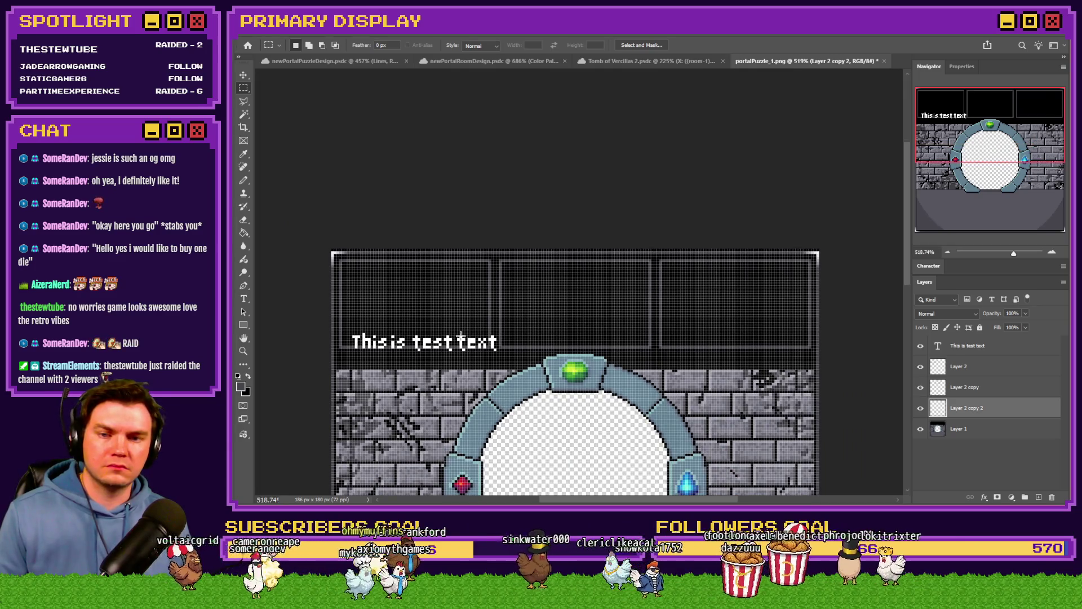
scroll(461, 337, up, 1)
ctrl+click(491, 344)
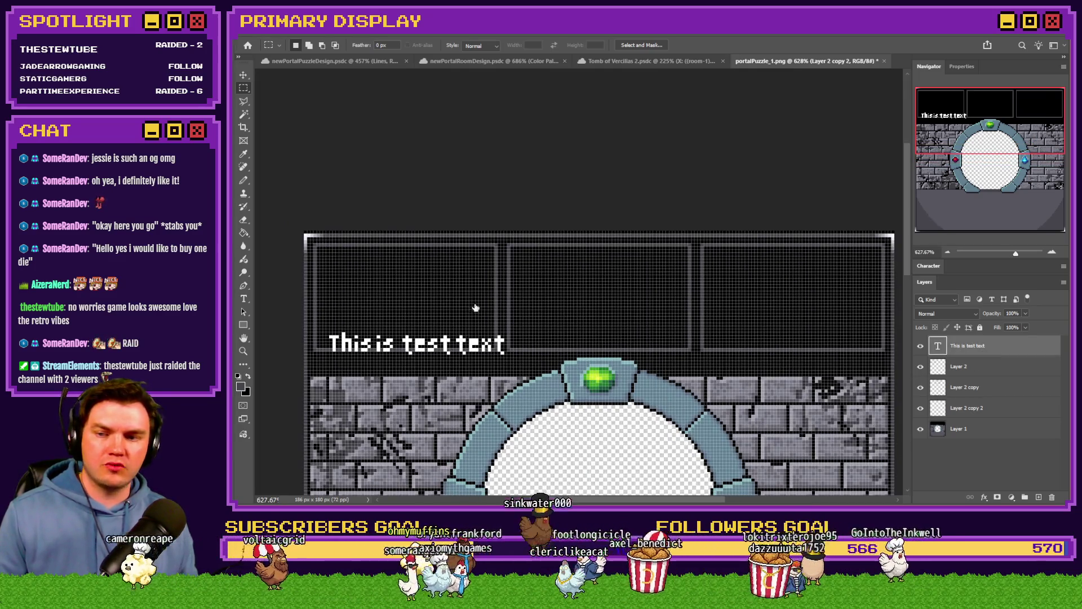
Move the test text into the left panel, replace it with SPELLBOOK and nudge it down.
mouse_move(512, 342)
mouse_down()
mouse_move(499, 279)
mouse_move(511, 273)
mouse_up()
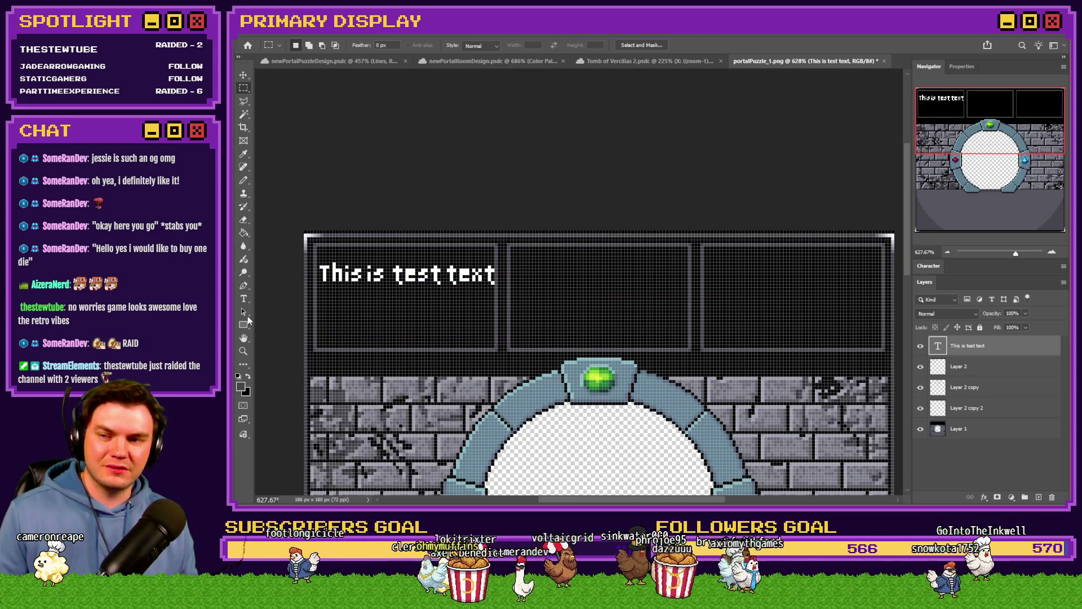
double_click(367, 284)
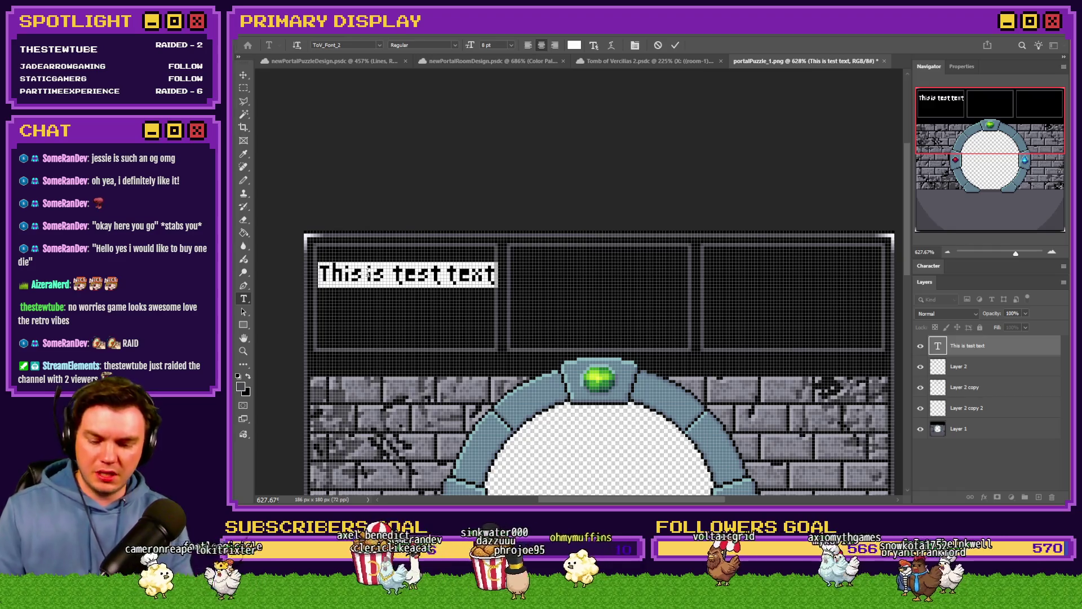
text(SPELLBOOK)
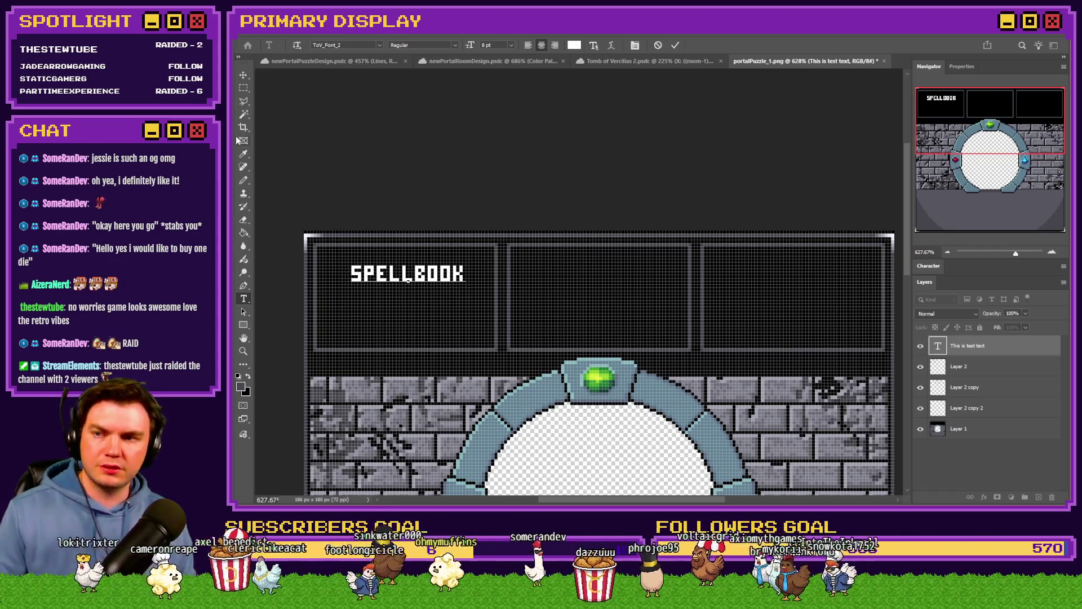
click(243, 88)
scroll(331, 273, up, 2)
scroll(339, 262, up, 3)
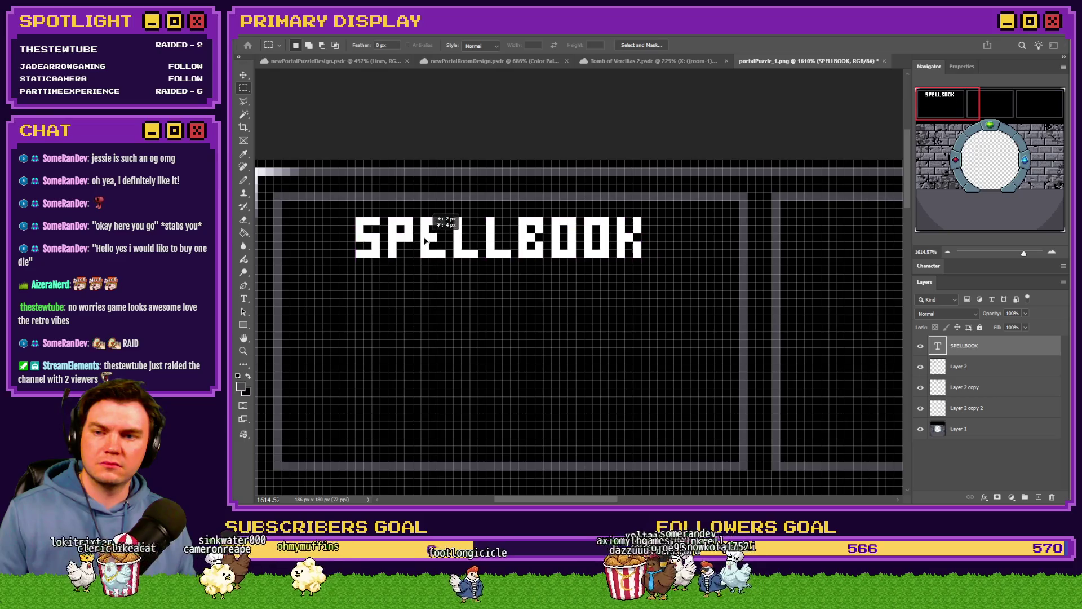
key(ctrl+Down)
key(ctrl+Down)
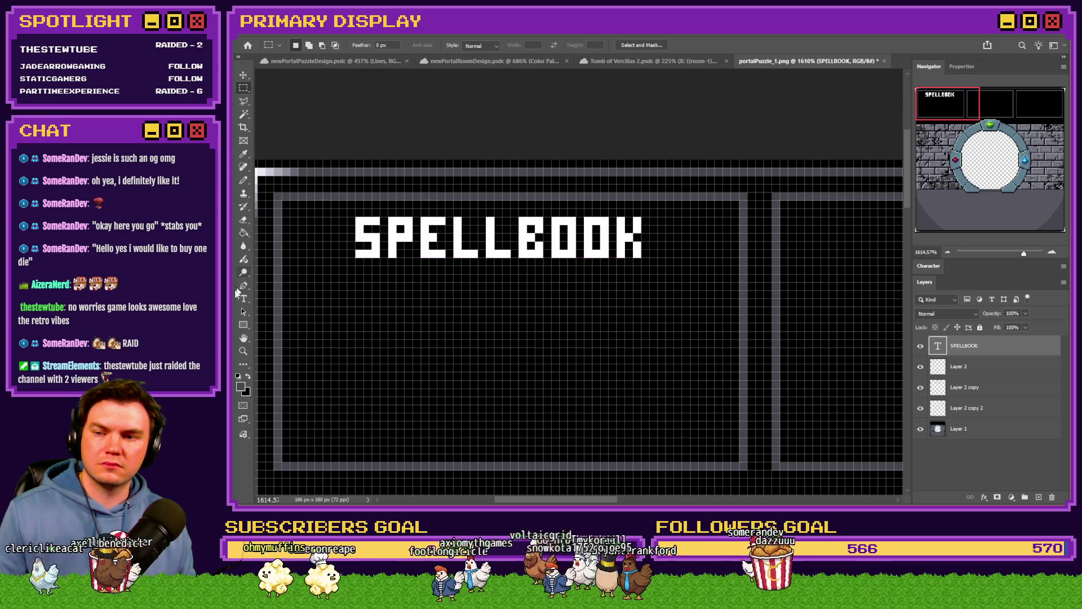
Retype the heading as TRAVELING / PERKSMITH on two lines and commit it.
click(243, 298)
double_click(434, 239)
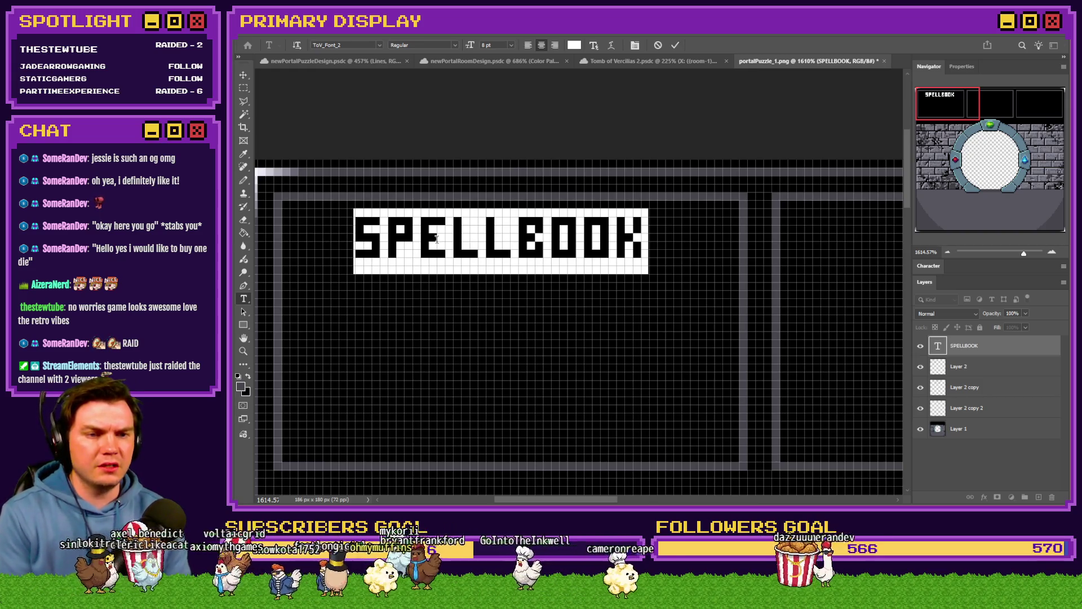
text(TRAVELING )
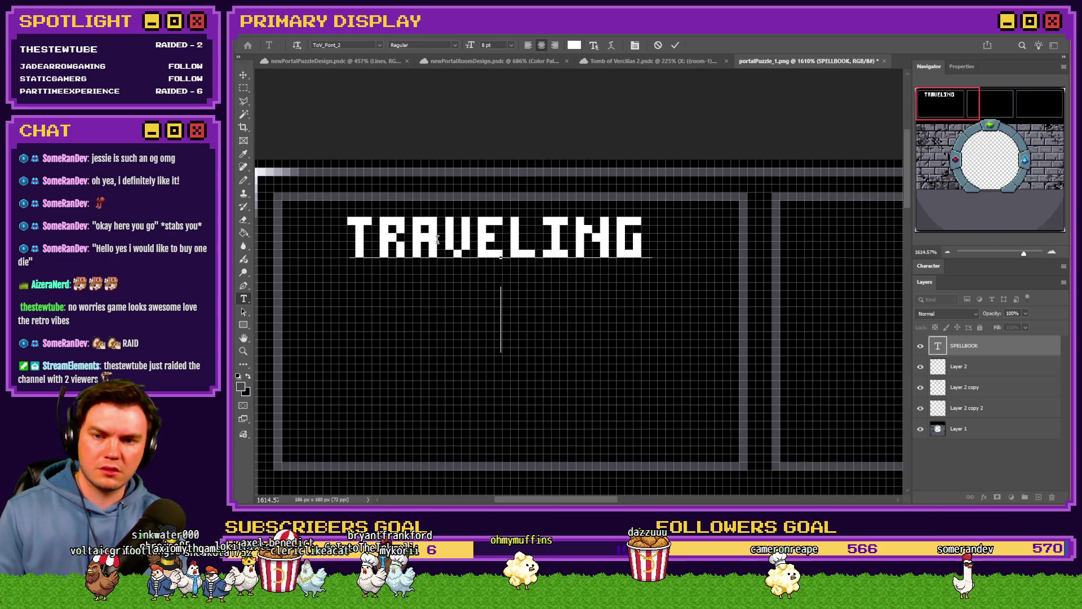
text(PERKSMITH)
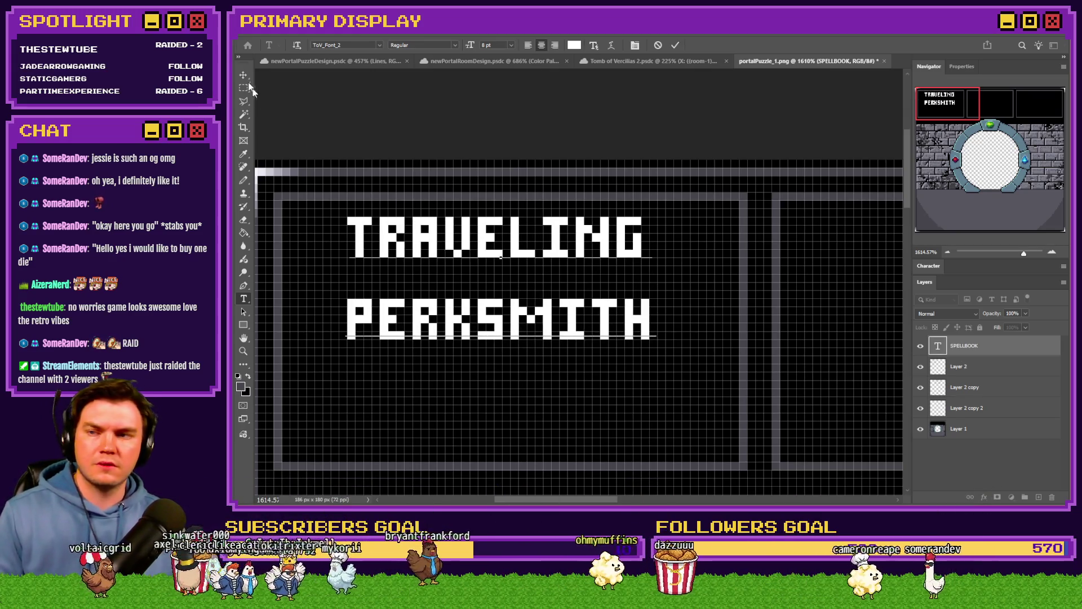
key(ctrl+Return)
key(m)
scroll(469, 237, down, 5)
scroll(468, 245, down, 2)
scroll(469, 253, up, 2)
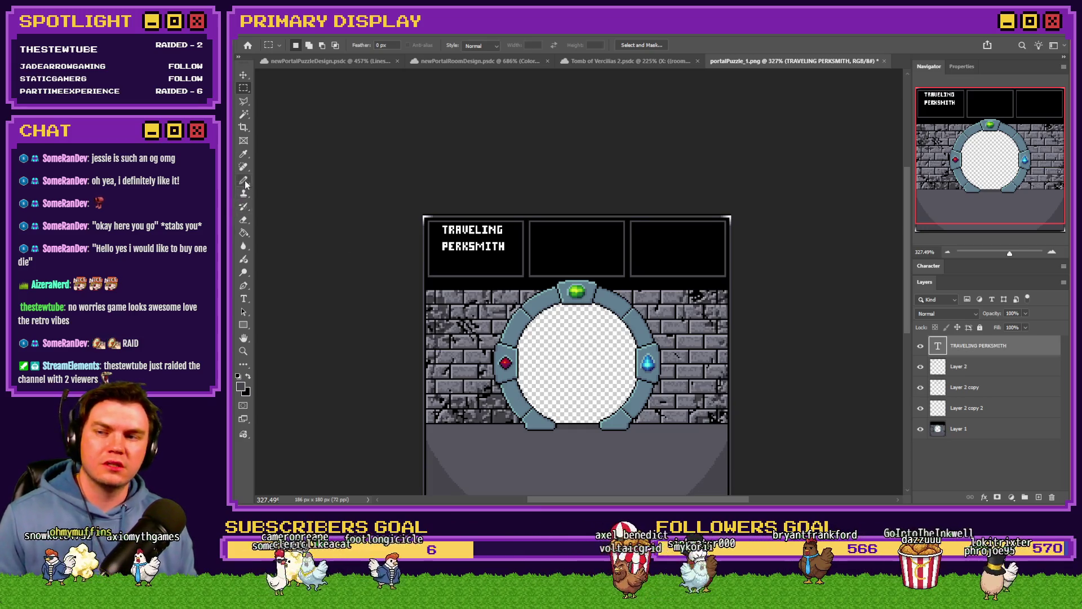
scroll(467, 266, up, 3)
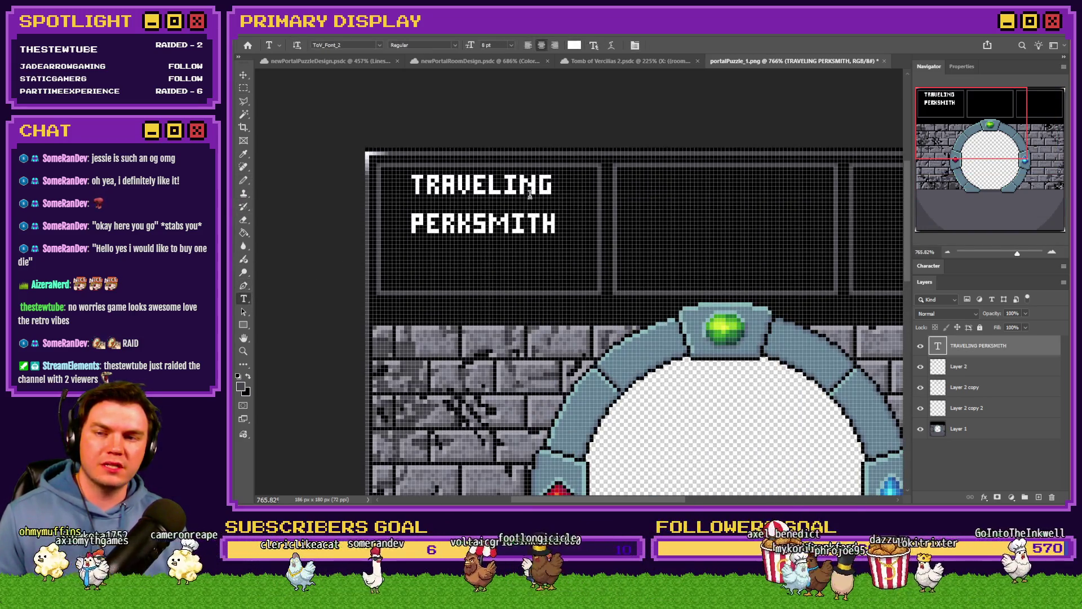
Choose a smaller leading value in the Character panel so PERKSMITH sits closer under TRAVELING.
click(928, 266)
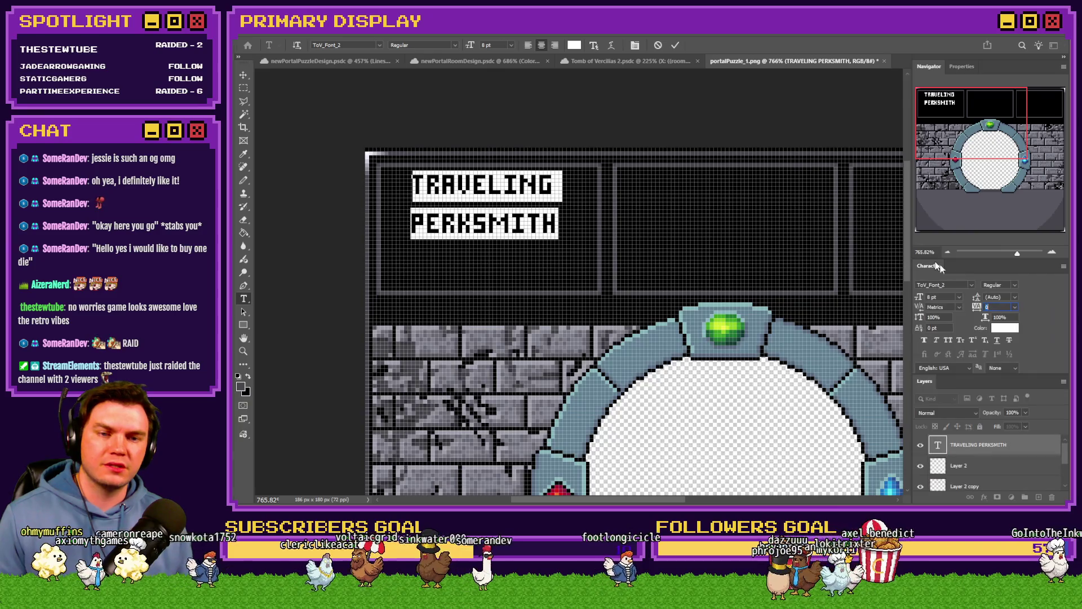
click(1012, 299)
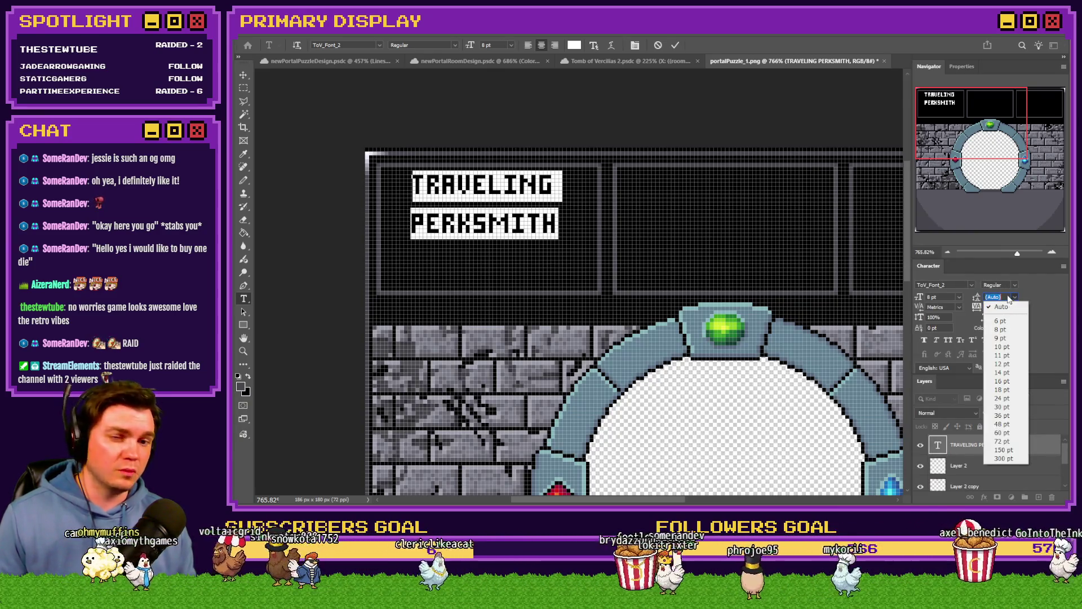
click(1010, 299)
key(Down)
key(Down)
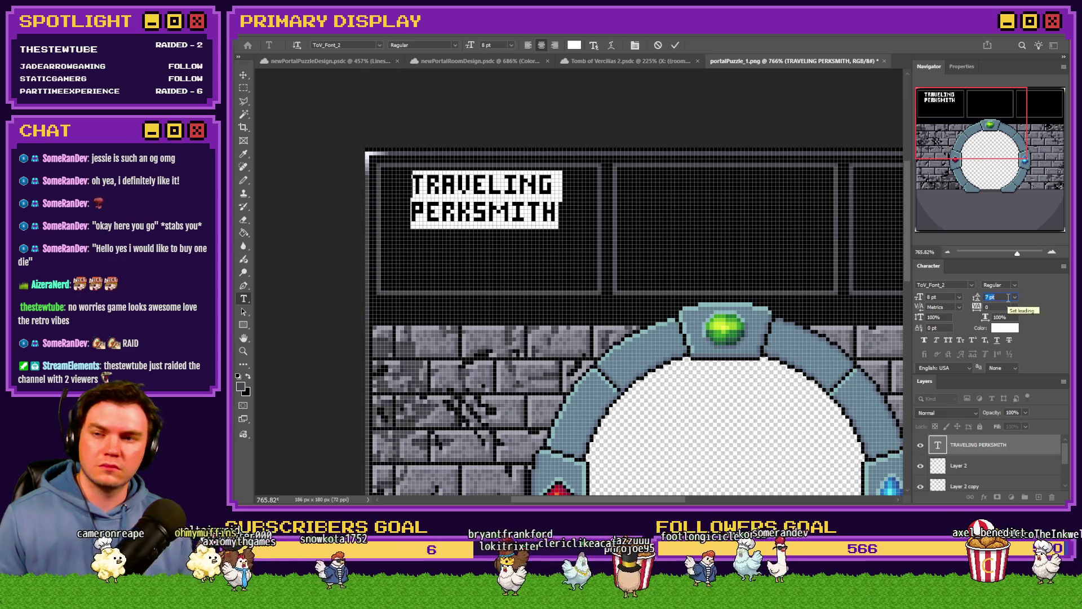
key(ctrl+Return)
key(m)
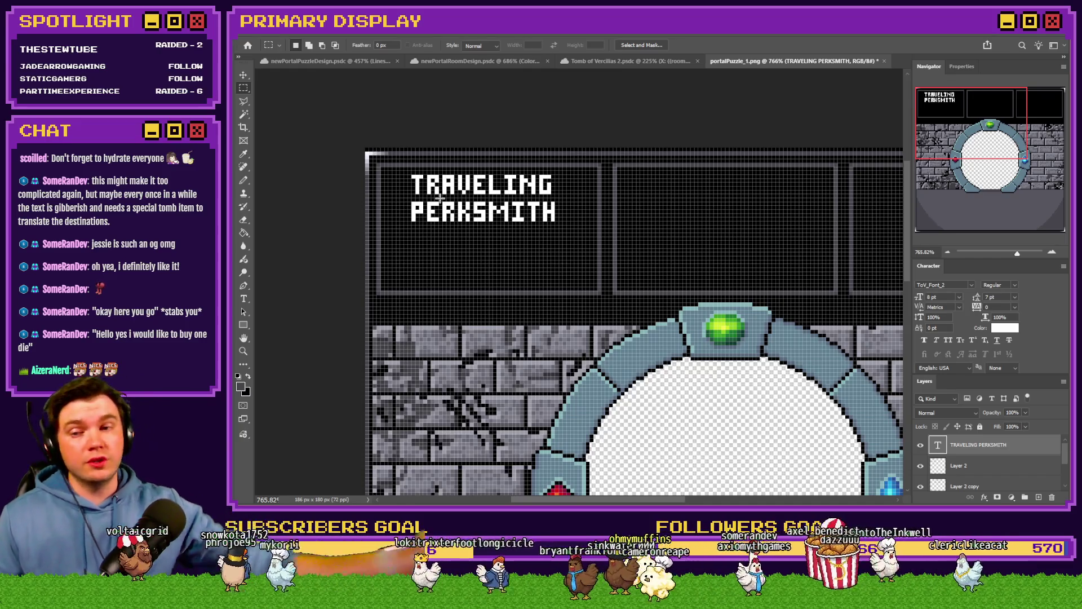
scroll(474, 271, down, 5)
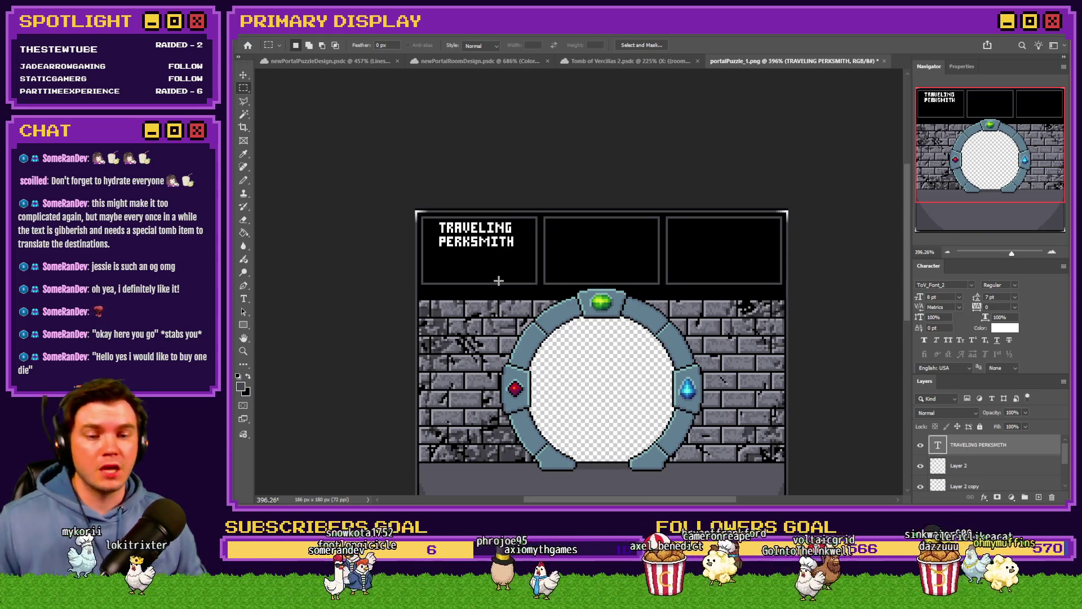
scroll(482, 245, up, 5)
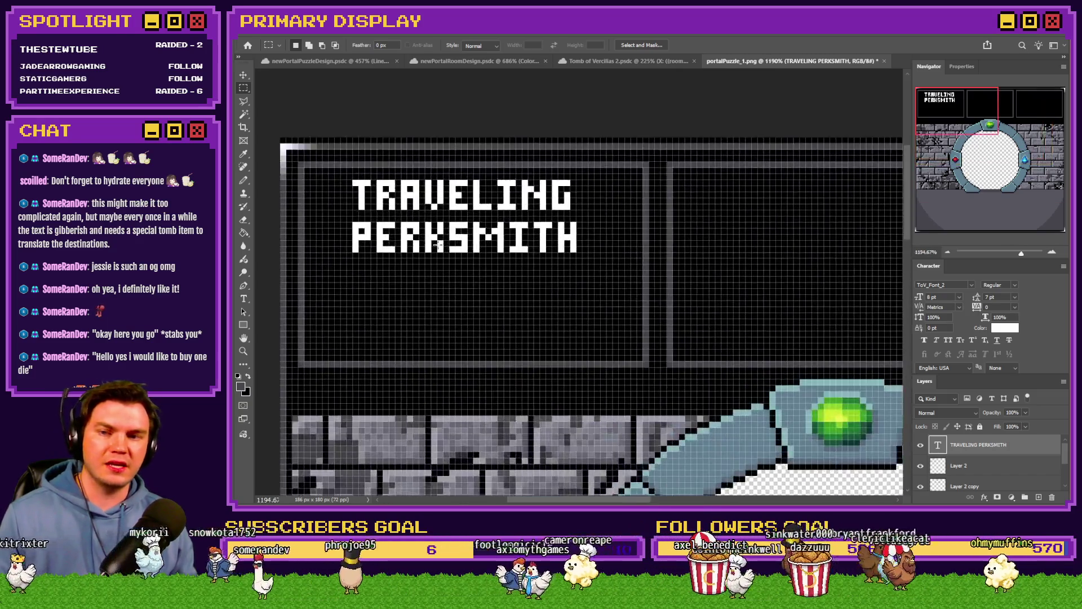
Nudge the heading down one pixel, then open room0.png as a new document.
double_click(937, 268)
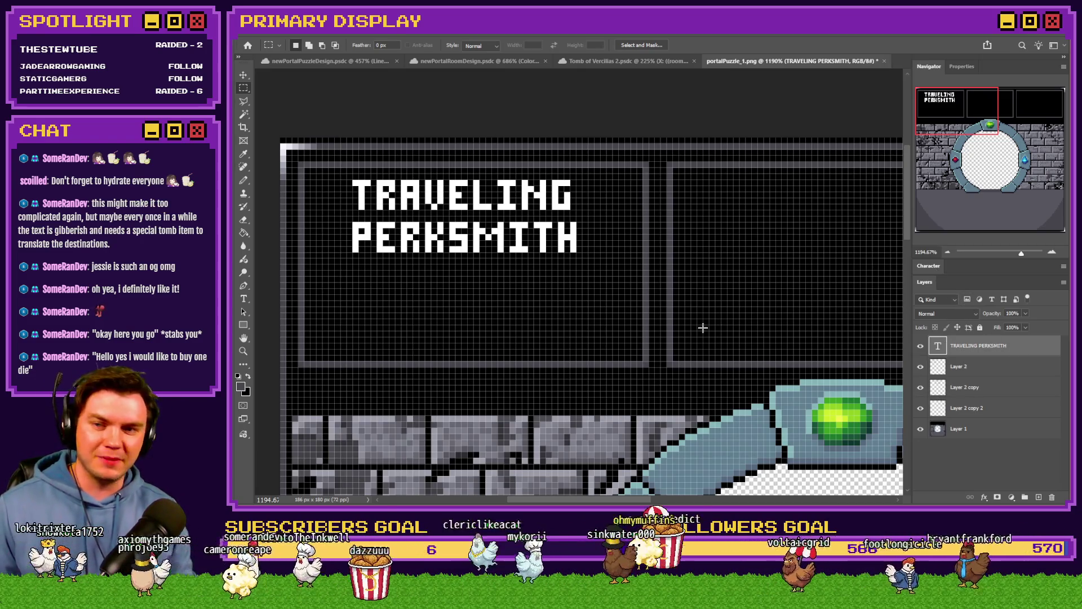
scroll(305, 249, up, 3)
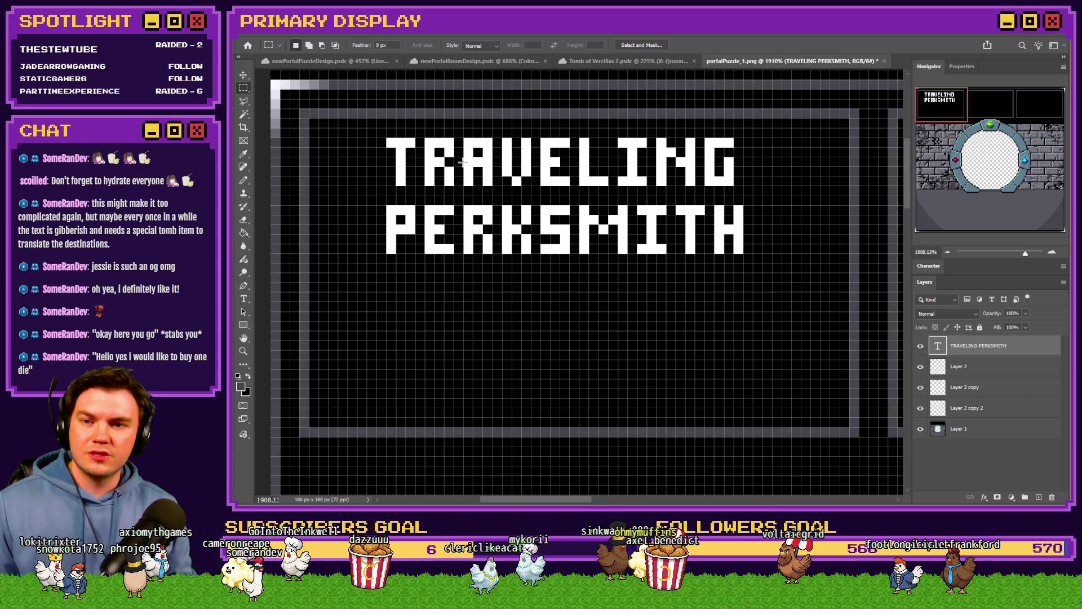
key(Down)
key(Down)
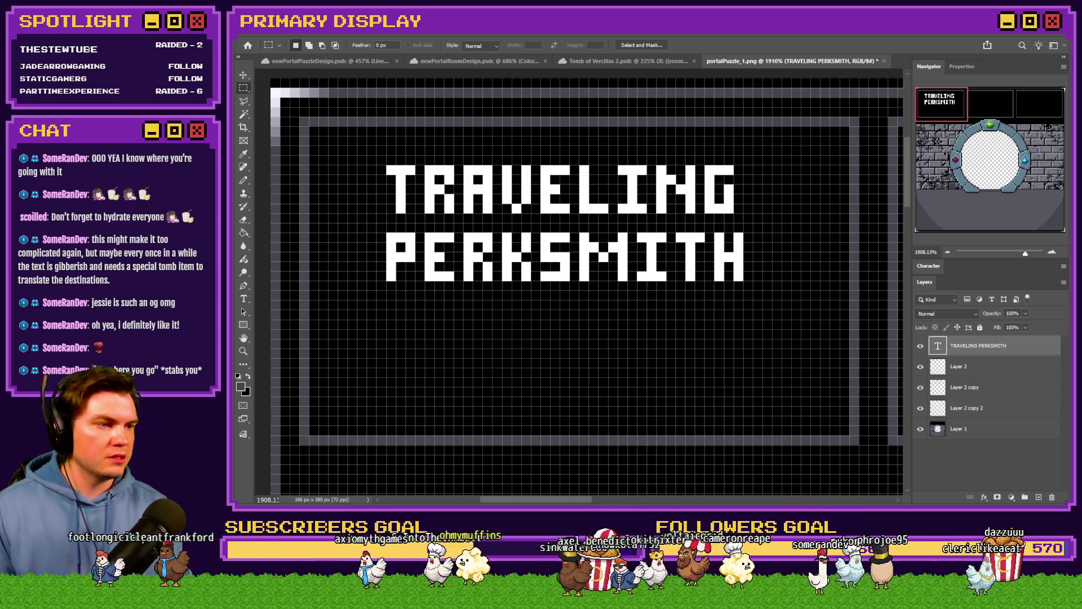
drag(878, 49, 900, 47)
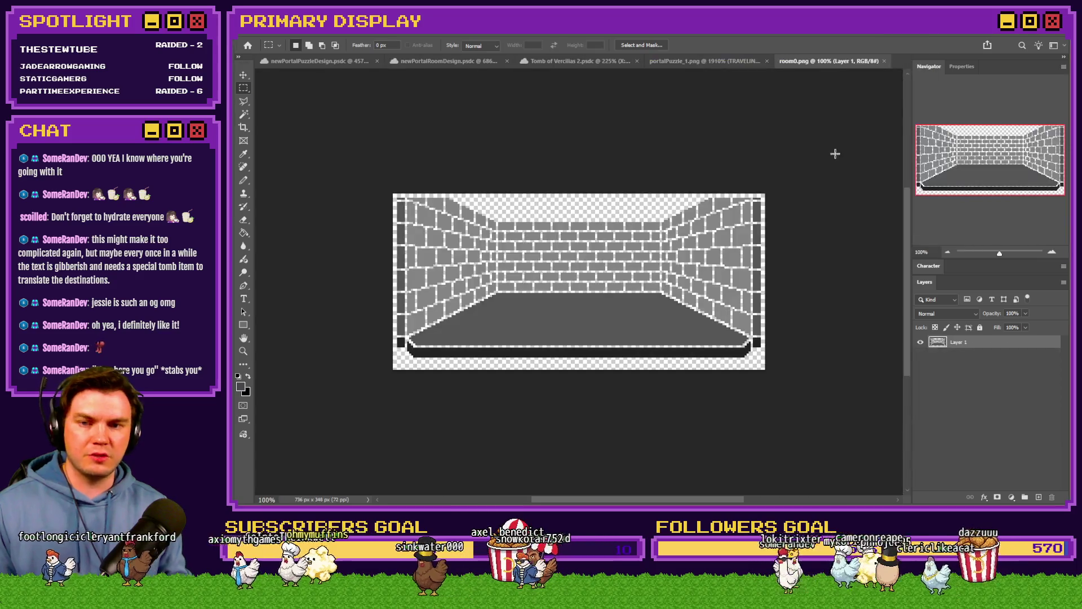
Fill a new layer with black behind the brick room image.
click(1039, 496)
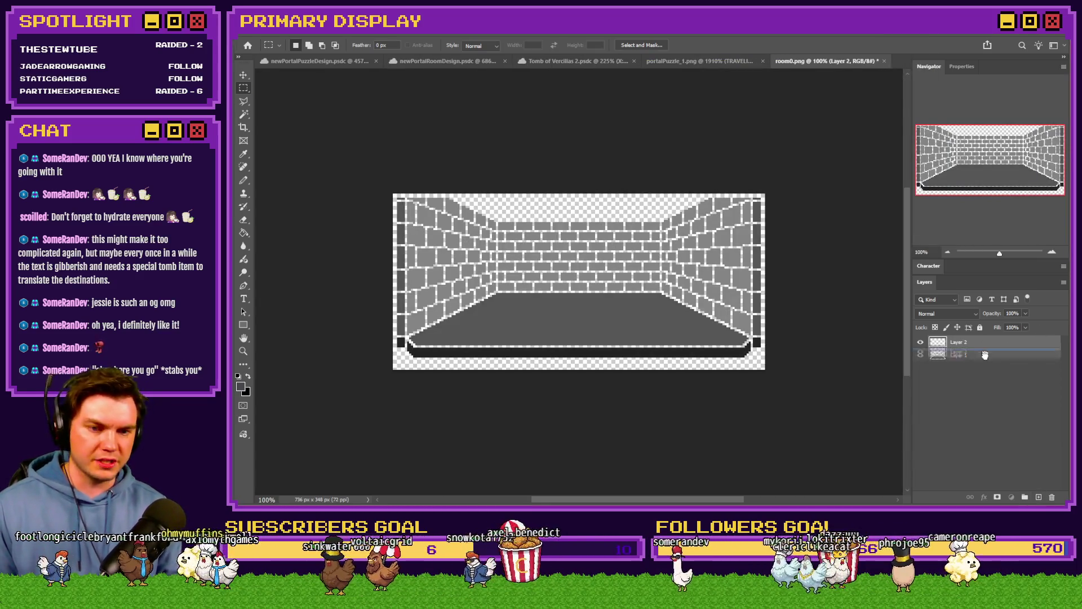
click(244, 232)
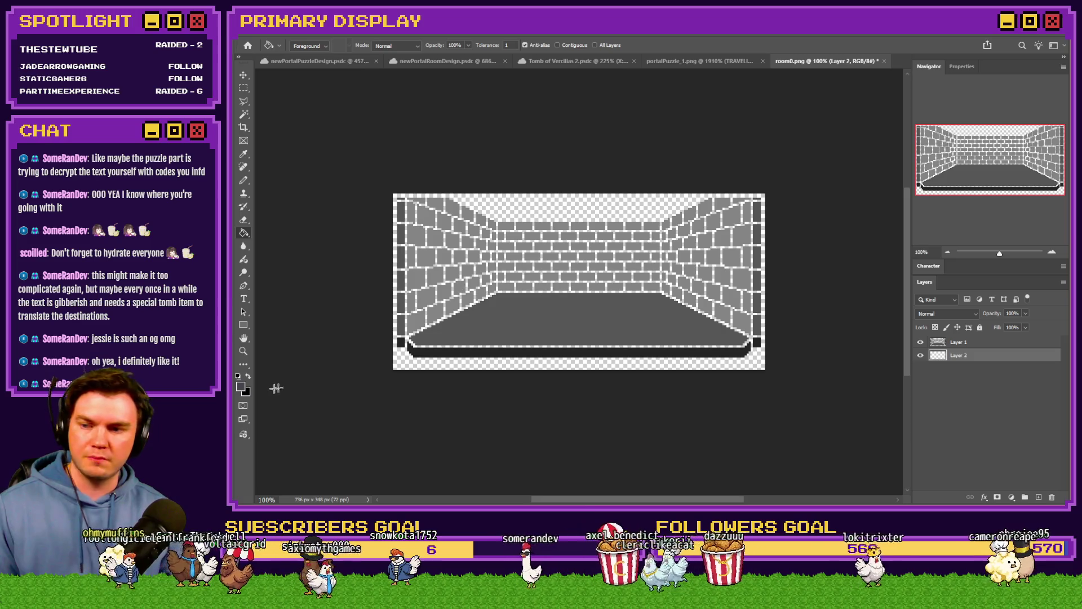
click(548, 256)
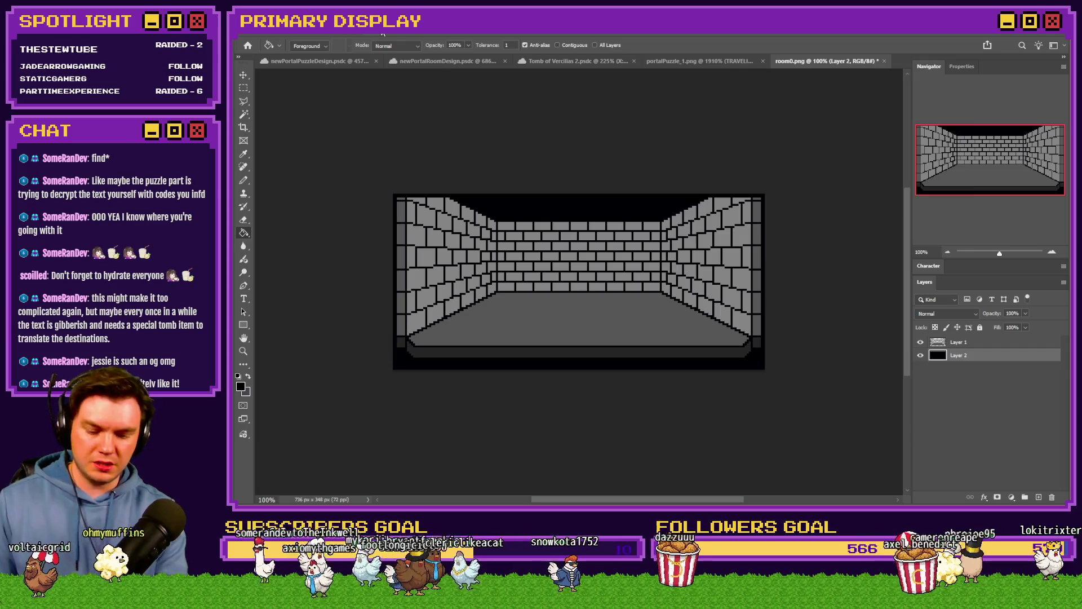
Resize the image to 184 by 87 pixels and select the brick room layer with the Pencil ready.
key(ctrl+alt+i)
key(Return)
key(ctrl+0)
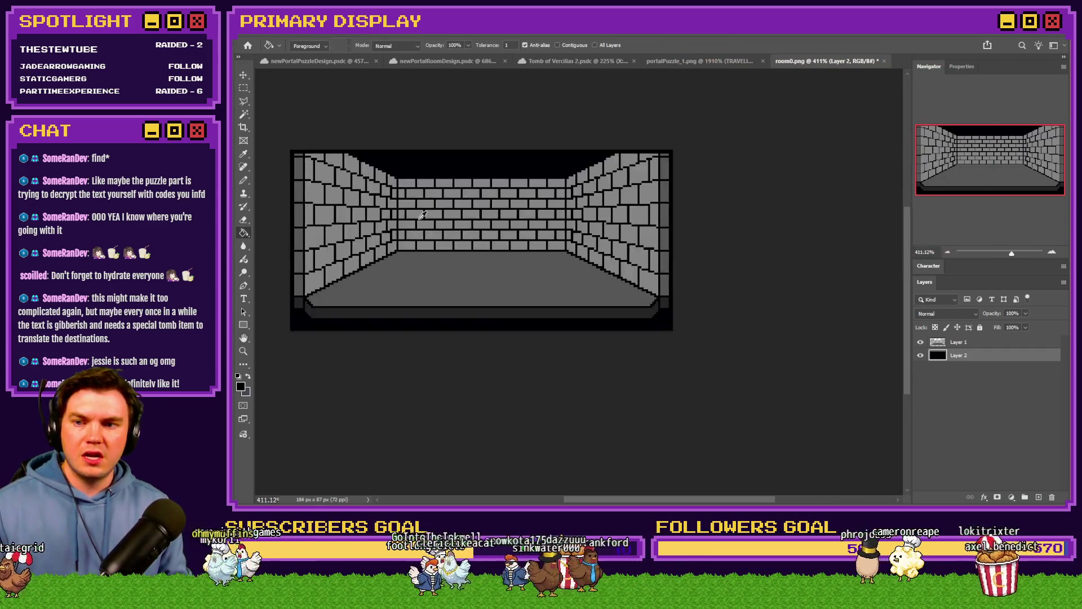
scroll(421, 216, up, 3)
click(245, 180)
click(958, 342)
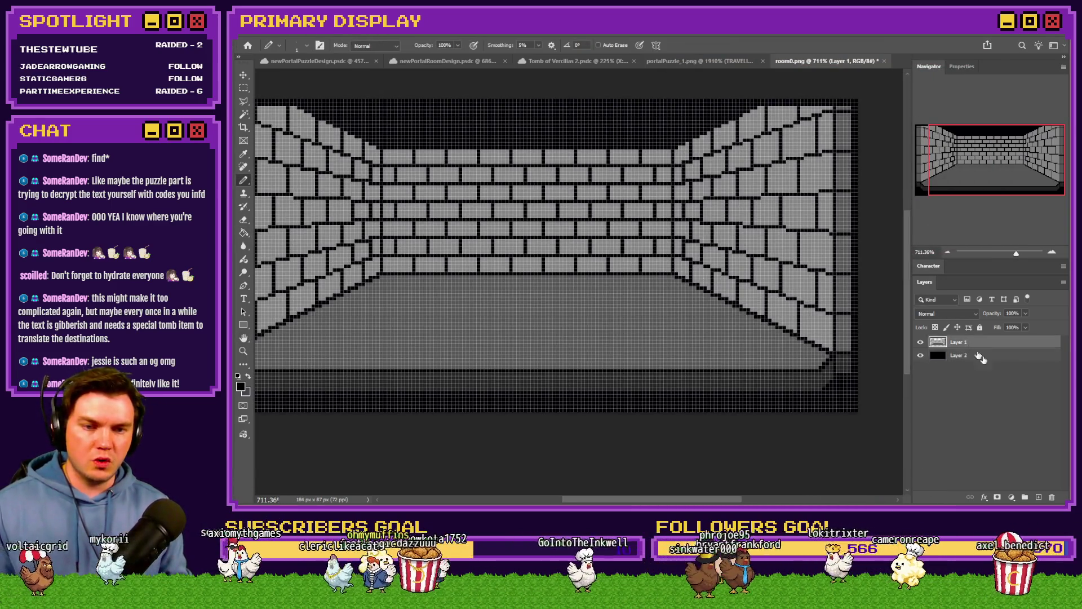
On a new layer, paint black doorways into the left, back and right walls with a 6 px hard square brush.
click(1038, 498)
scroll(408, 282, down, 2)
scroll(409, 282, up, 2)
right_click(409, 281)
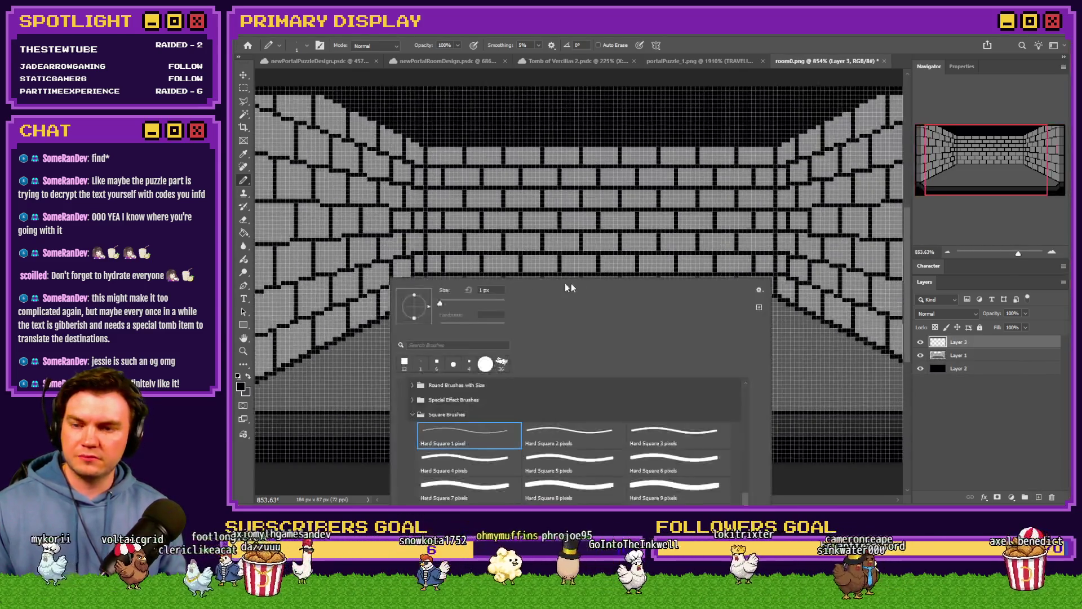
click(660, 463)
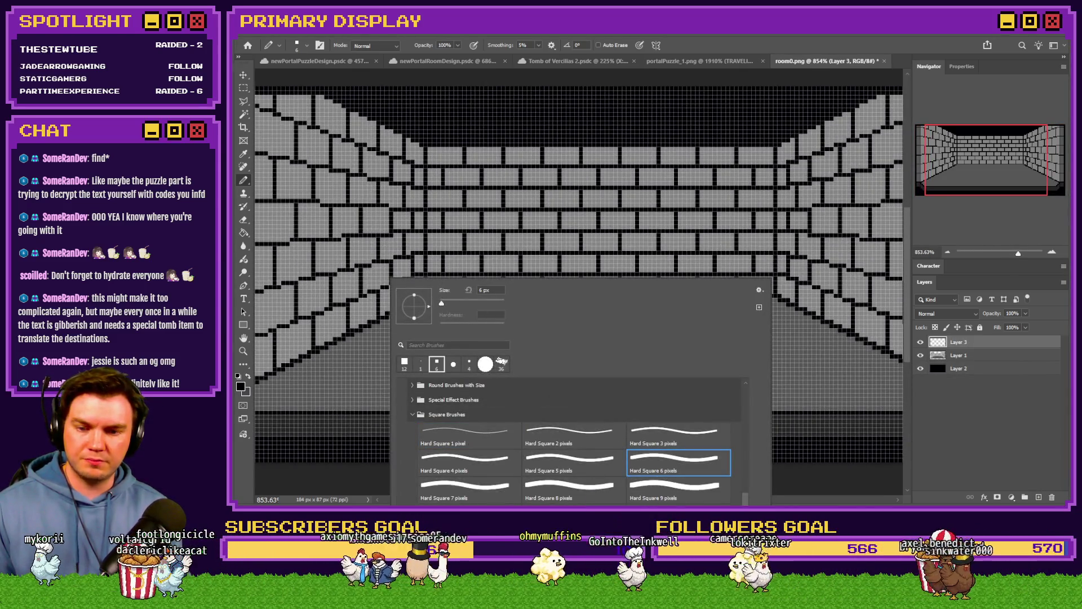
click(350, 447)
drag(340, 308, 343, 203)
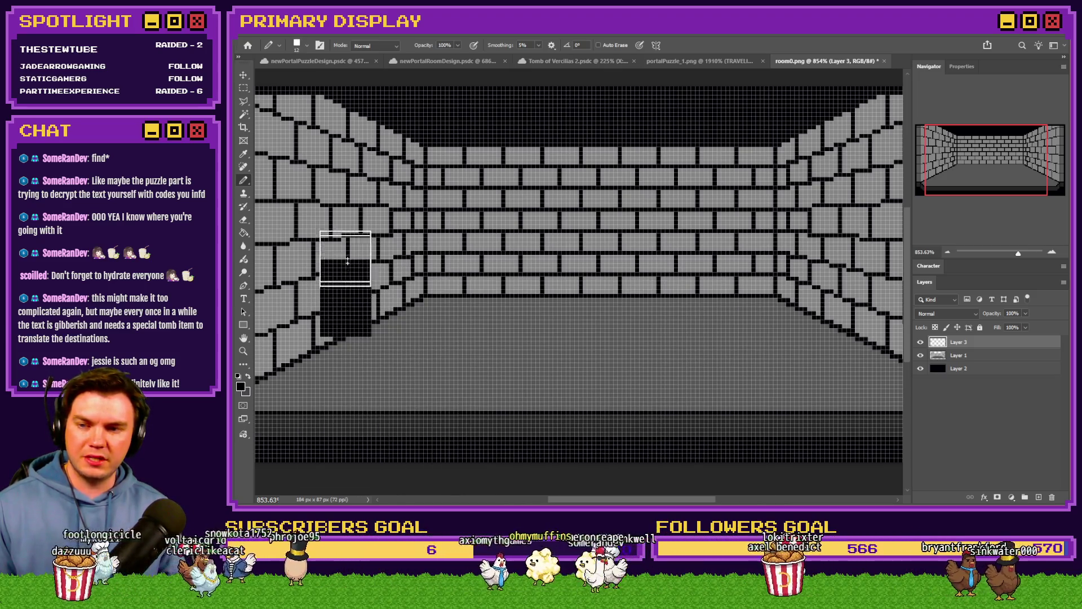
mouse_move(647, 272)
mouse_down()
mouse_move(645, 207)
mouse_move(592, 292)
mouse_up()
scroll(747, 309, down, 1)
mouse_move(747, 309)
mouse_down()
mouse_move(749, 254)
mouse_move(791, 203)
mouse_move(767, 309)
mouse_move(776, 324)
mouse_up()
scroll(776, 324, left, 3)
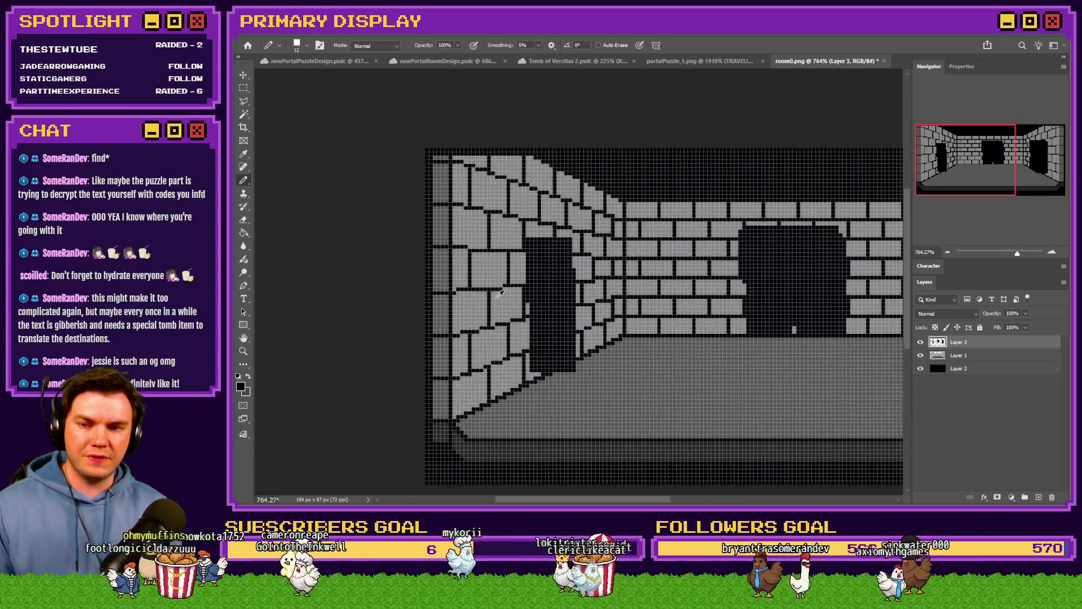
mouse_move(554, 322)
mouse_down()
mouse_move(529, 264)
mouse_move(526, 360)
mouse_move(527, 234)
mouse_up()
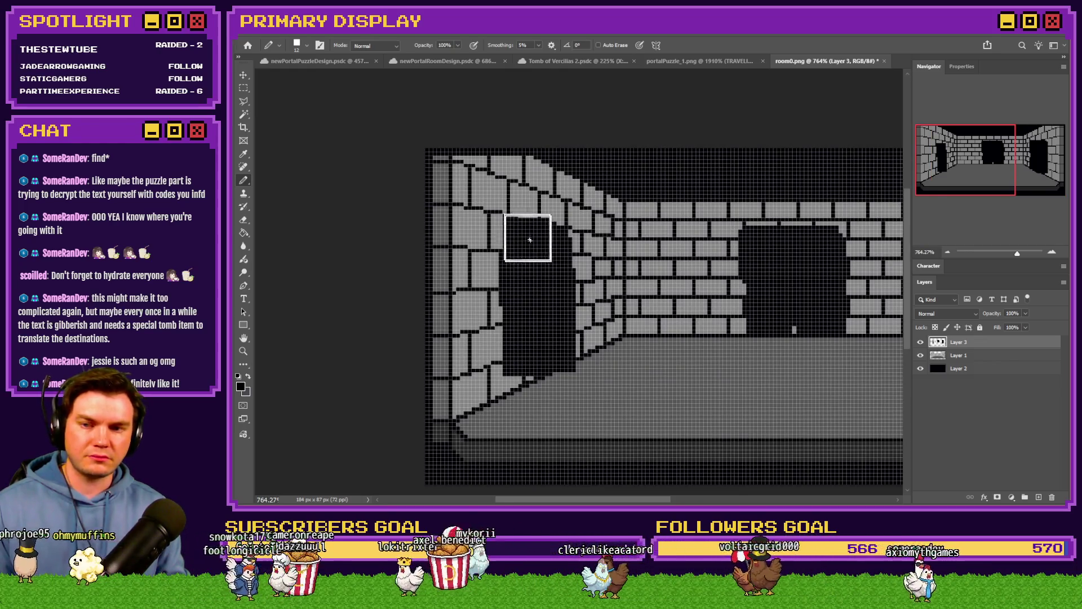
Switch to a thinner square brush and draw crack marks across the back wall bricks.
right_click(580, 280)
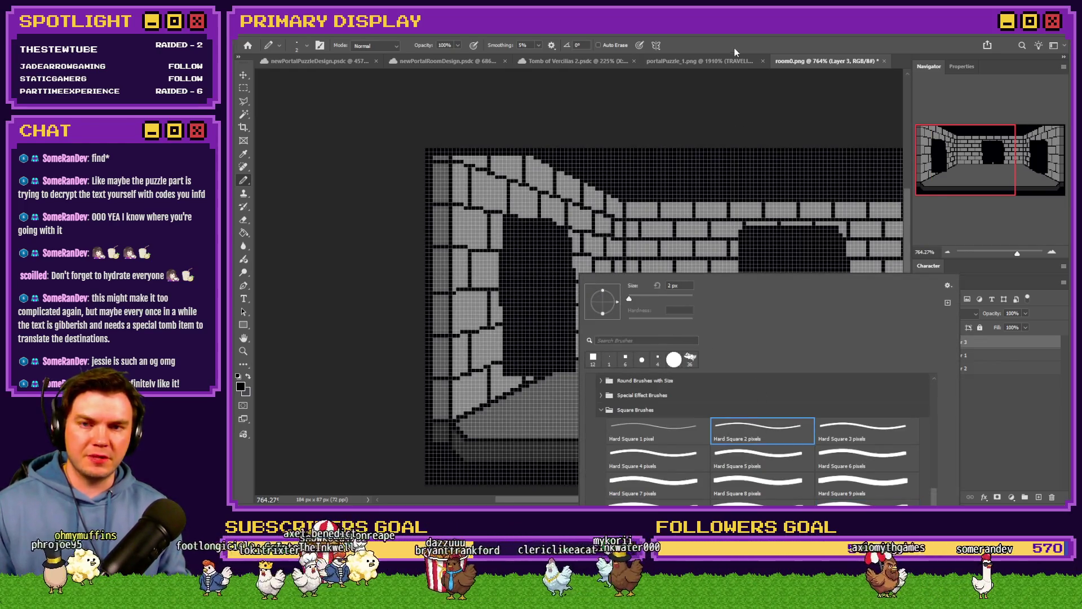
double_click(653, 430)
alt+scroll(486, 222, down, 2)
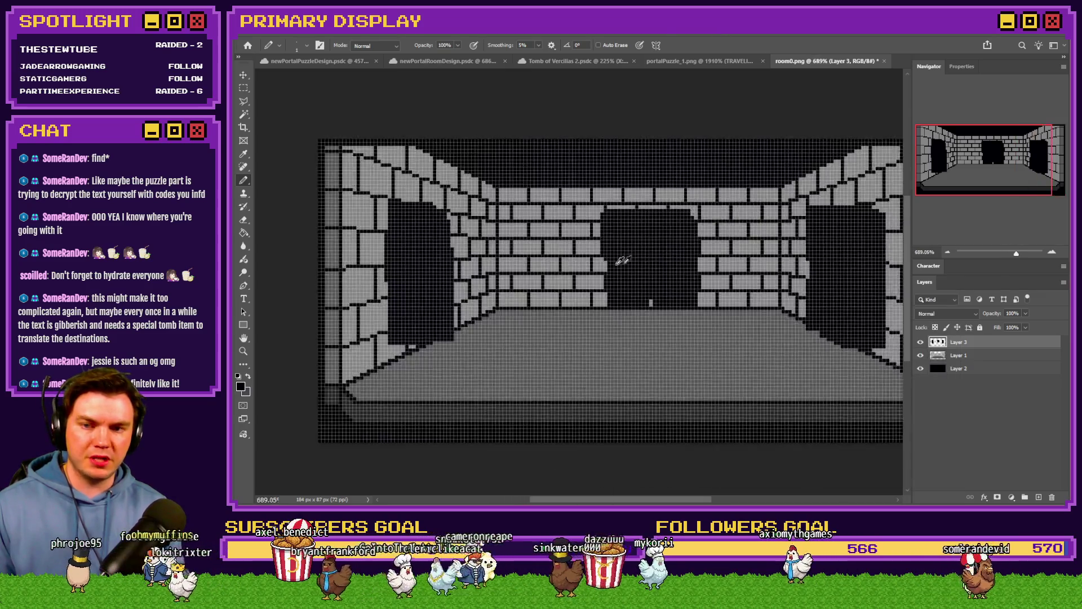
alt+scroll(486, 222, up, 2)
alt+scroll(526, 220, up, 2)
click(454, 211)
drag(486, 207, 532, 210)
drag(538, 165, 554, 254)
alt+scroll(521, 225, down, 2)
alt+scroll(521, 226, down, 3)
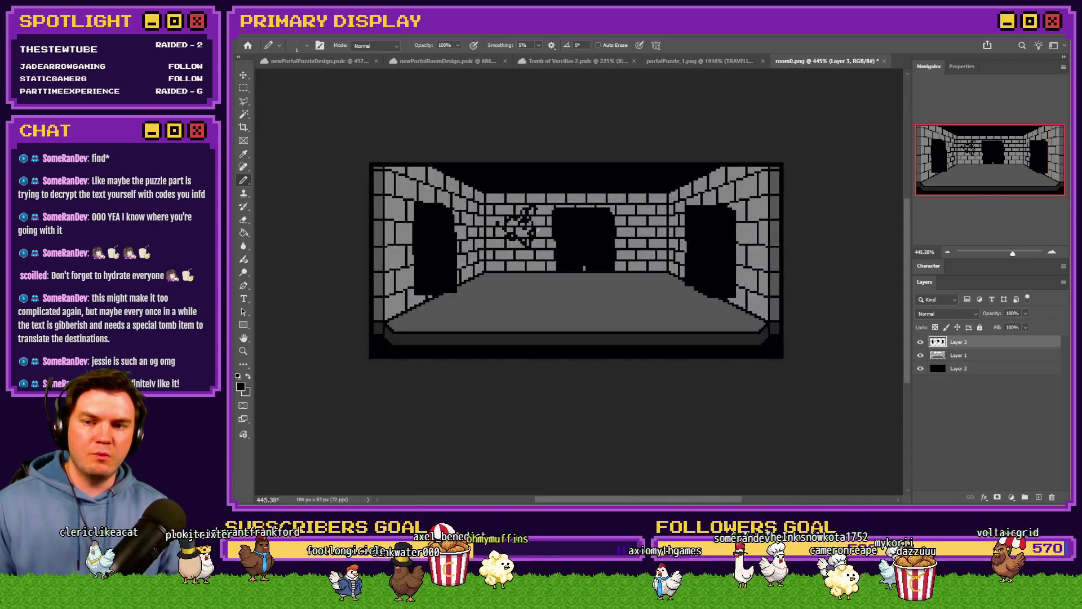
click(244, 87)
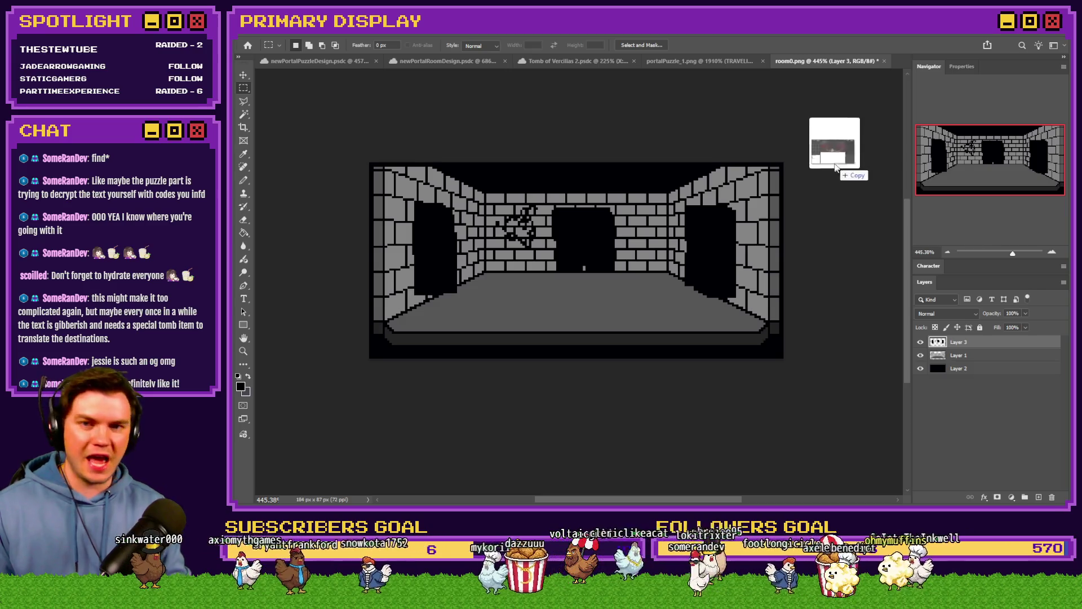
drag(838, 148, 896, 62)
scroll(541, 310, up, 3)
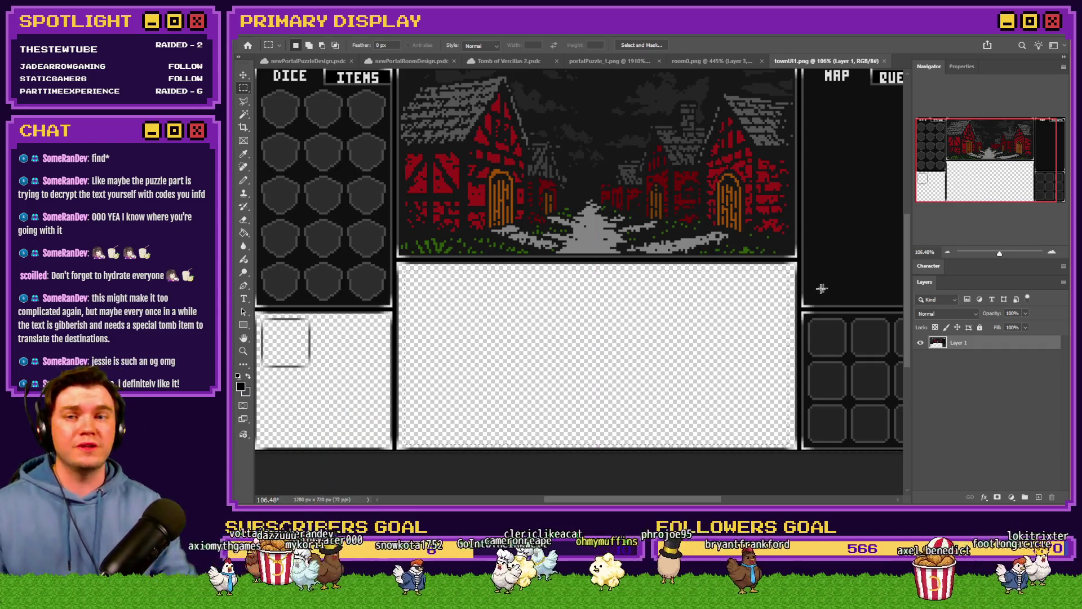
click(885, 62)
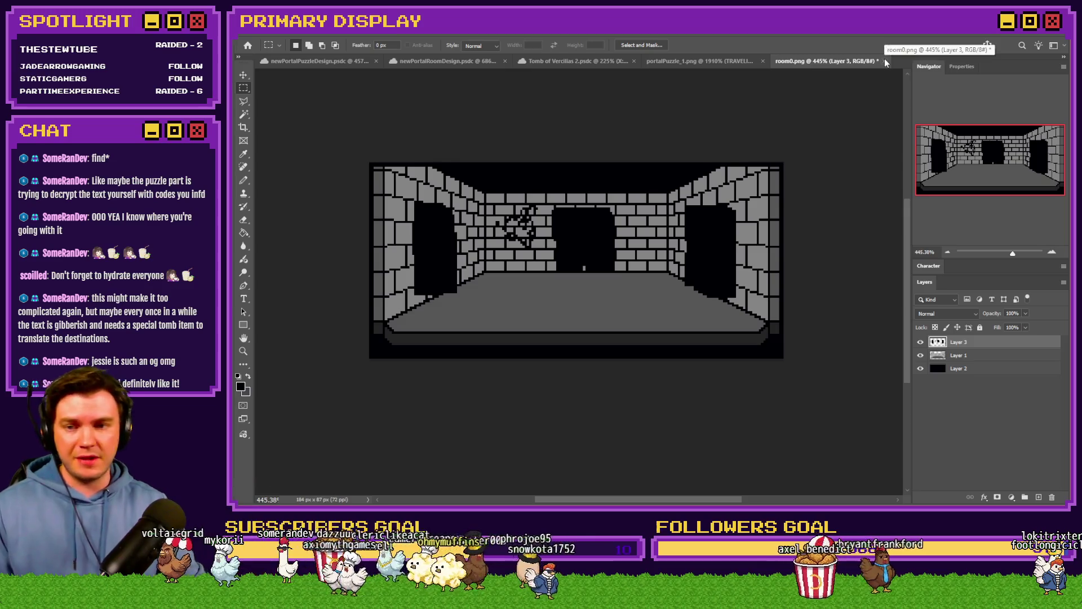
scroll(538, 283, up, 1)
scroll(538, 283, down, 1)
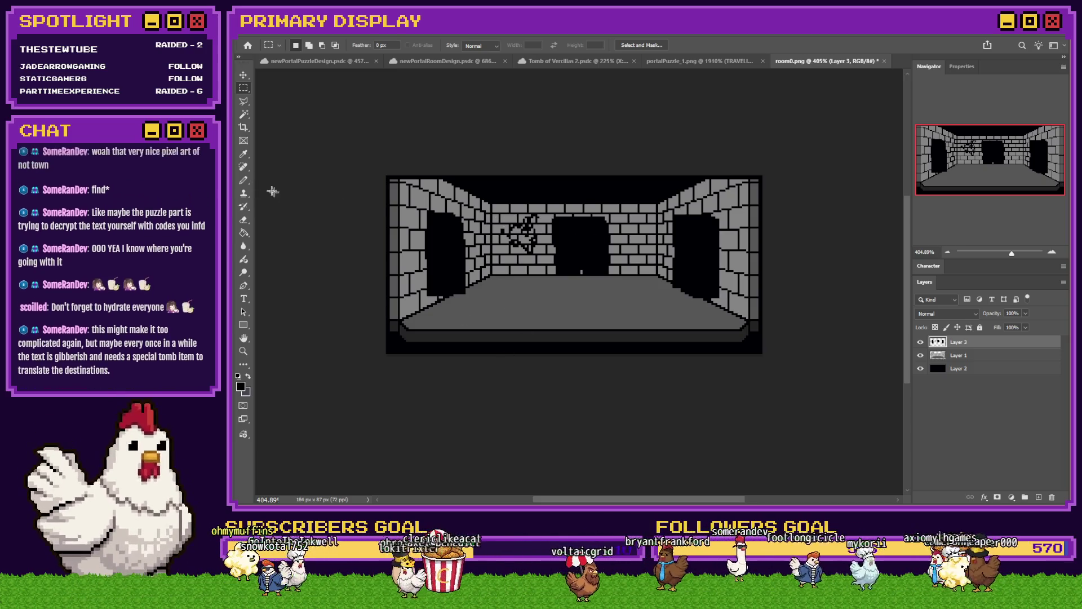
Set the Pencil colour to red and draw a small red mark on the wall left of the central doorway.
click(244, 180)
scroll(597, 292, up, 5)
scroll(598, 294, down, 2)
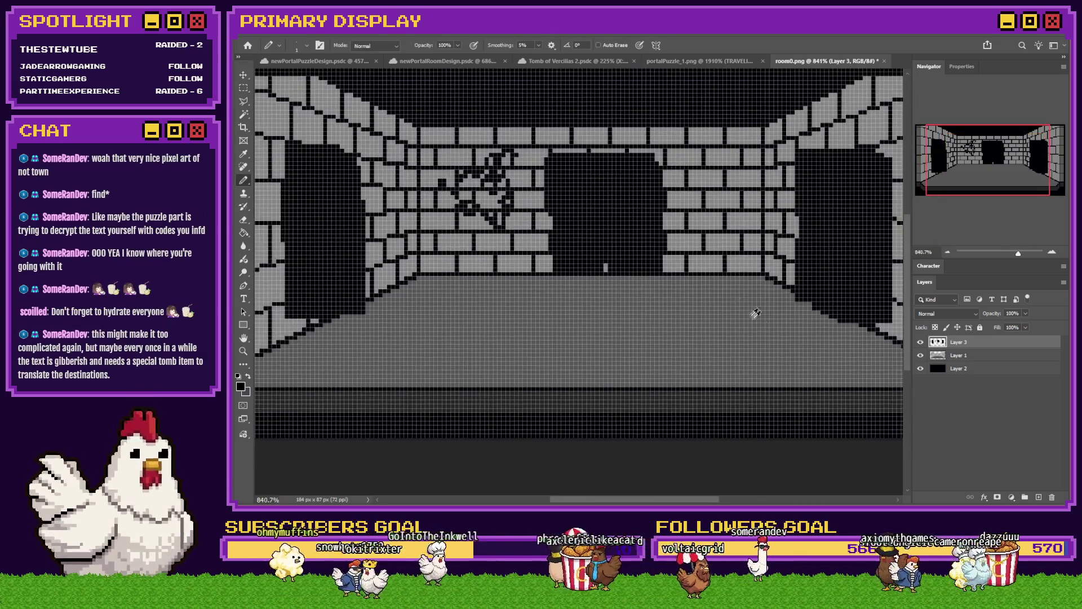
scroll(507, 262, up, 1)
scroll(476, 246, up, 2)
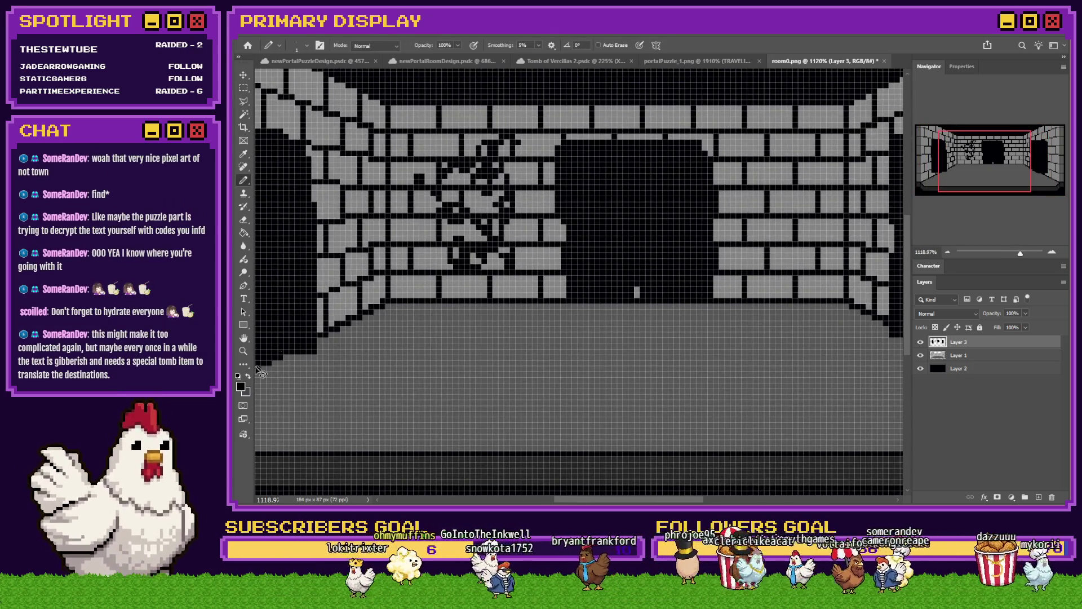
click(240, 387)
click(949, 220)
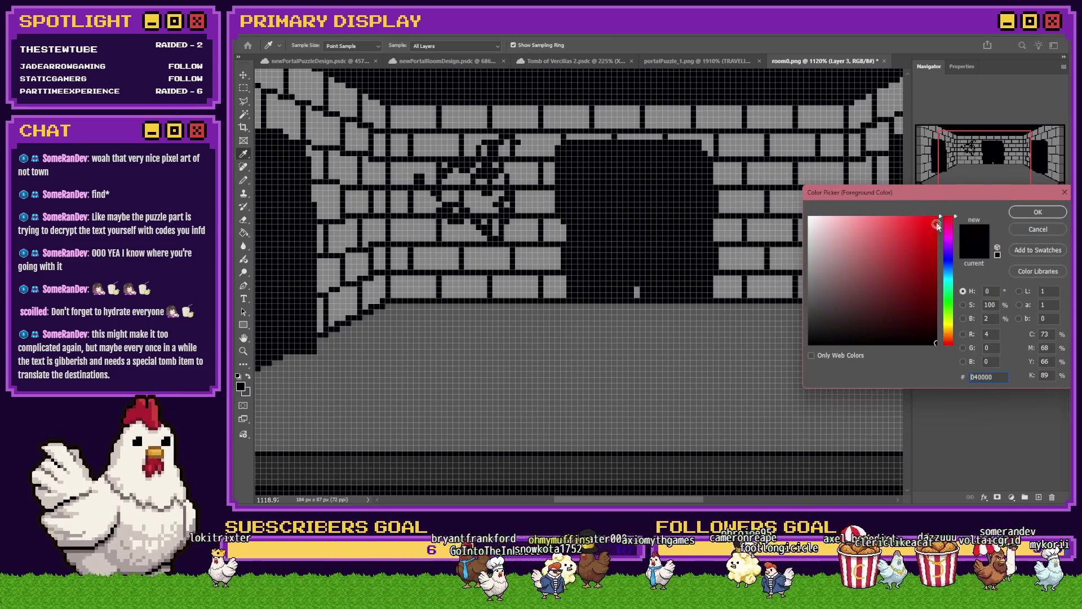
click(1039, 212)
mouse_move(438, 244)
mouse_down()
mouse_move(428, 254)
mouse_move(460, 246)
mouse_up()
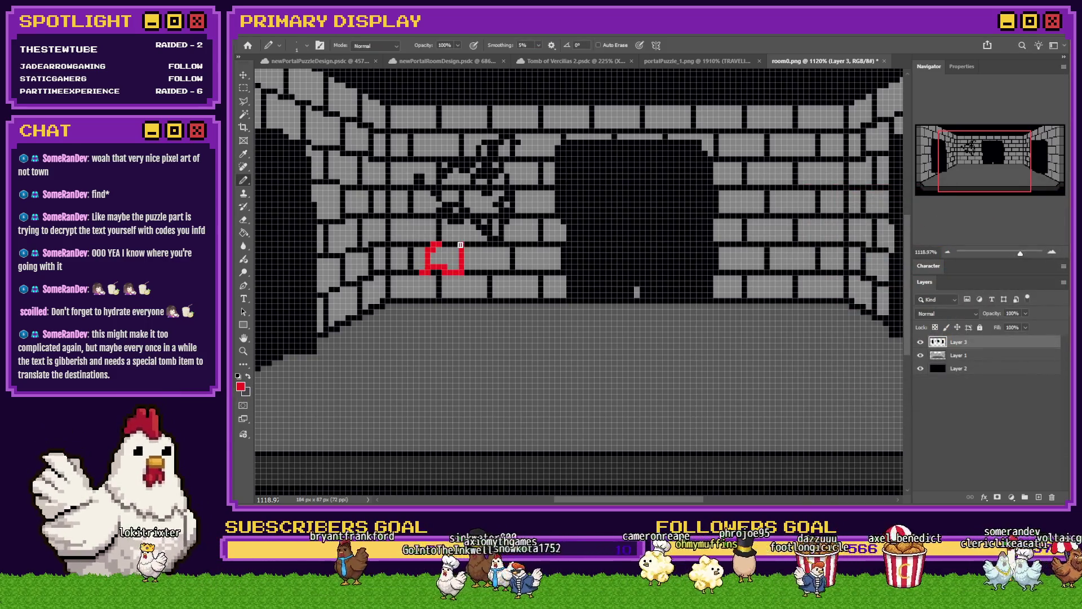
scroll(459, 275, down, 3)
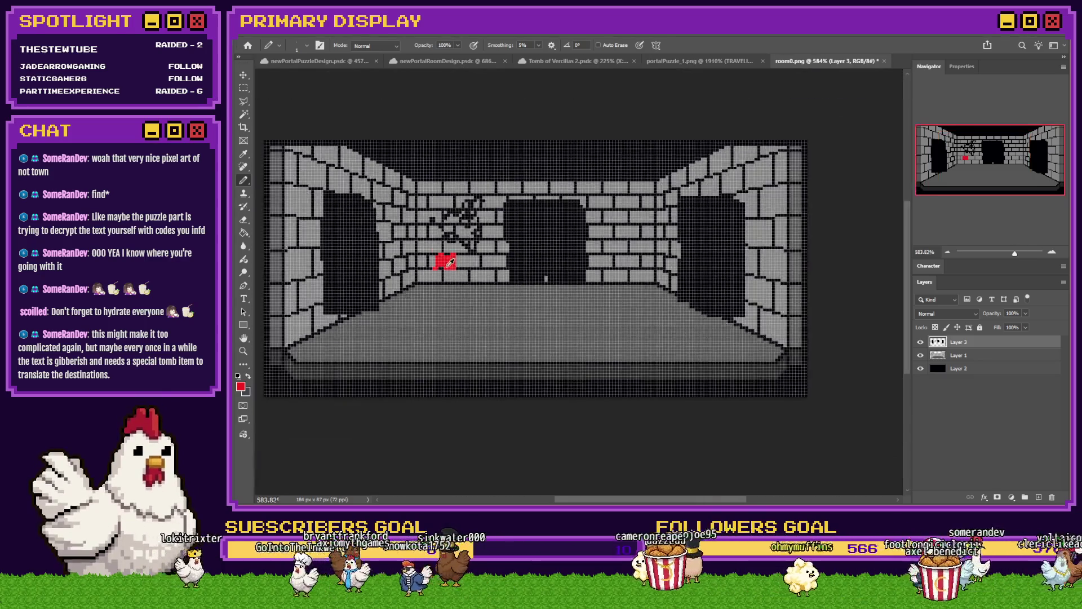
scroll(626, 393, down, 3)
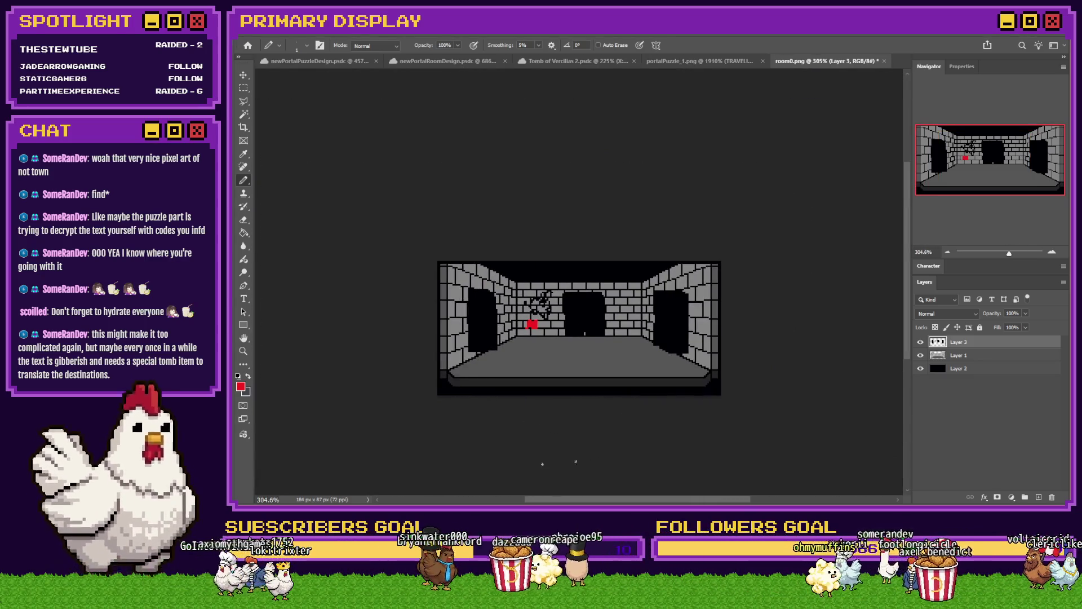
scroll(593, 422, down, 1)
scroll(623, 354, up, 3)
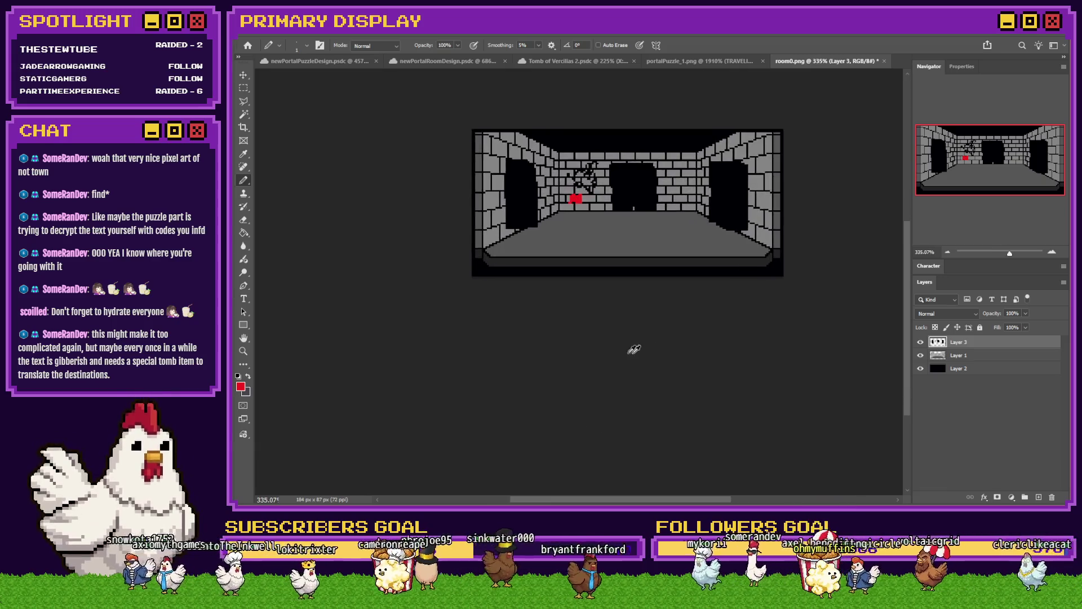
scroll(684, 346, right, 1)
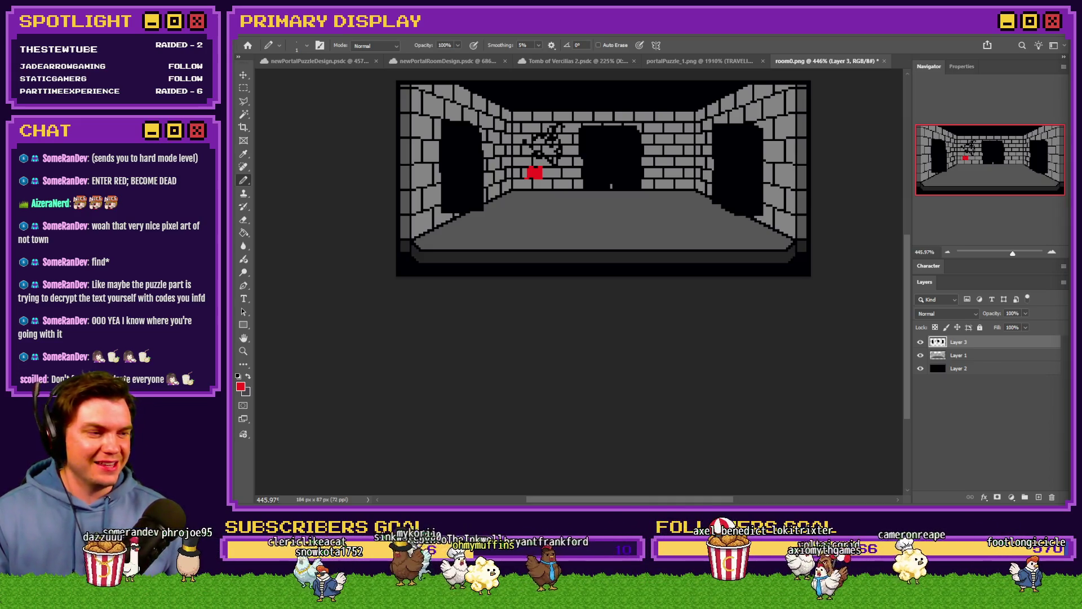
key(alt+Tab)
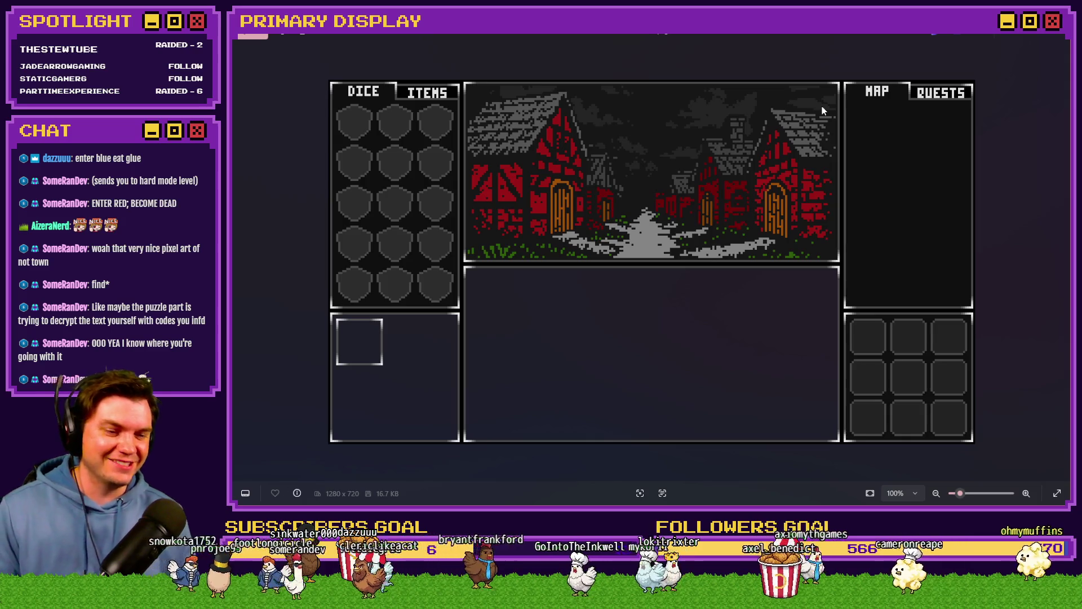
click(1060, 38)
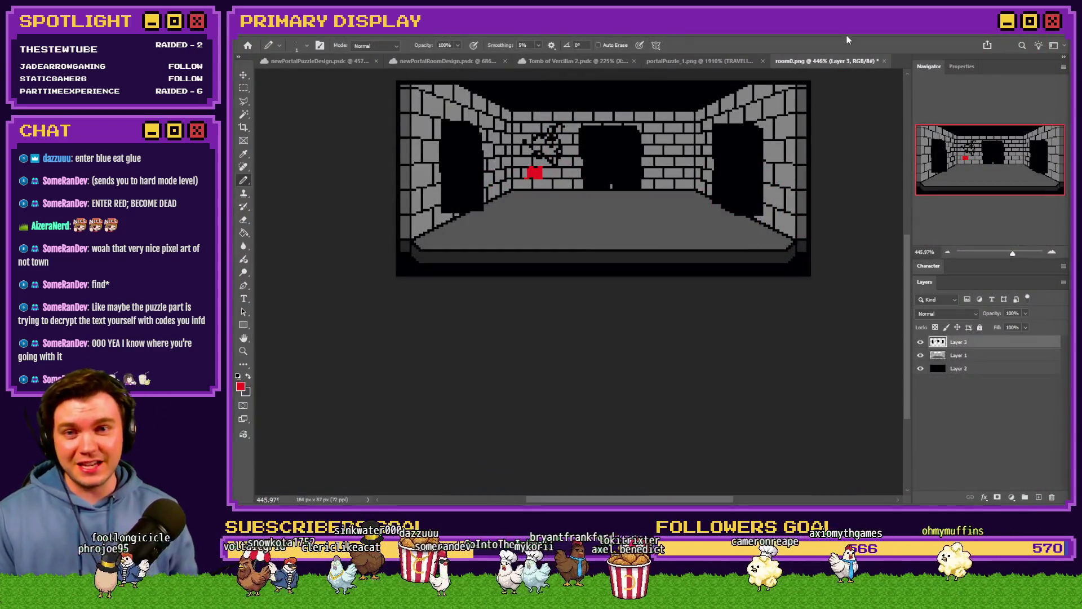
scroll(606, 221, up, 3)
scroll(606, 221, down, 1)
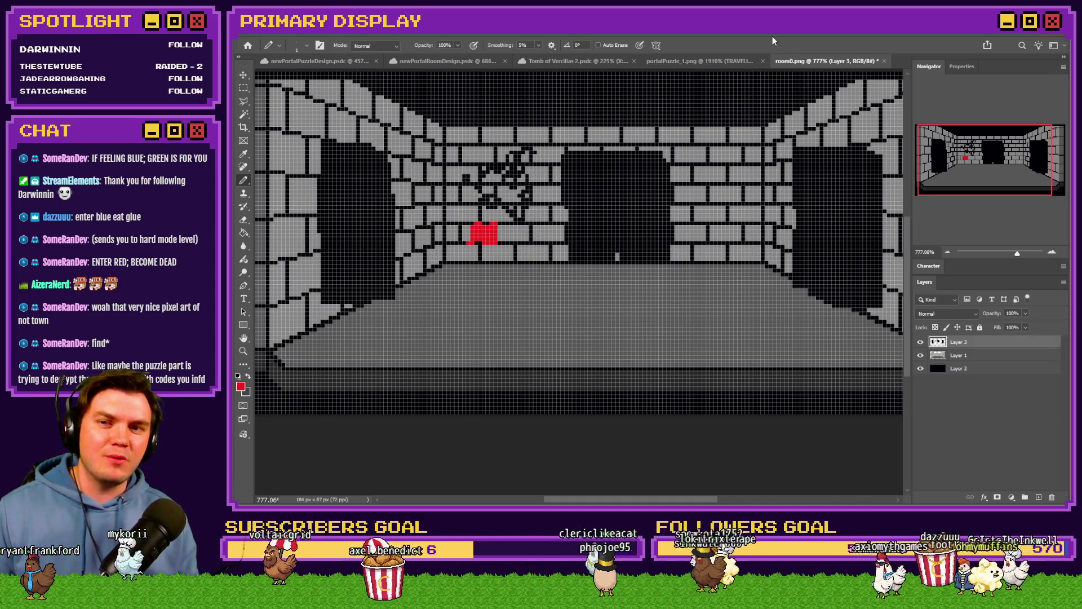
scroll(592, 229, left, 3)
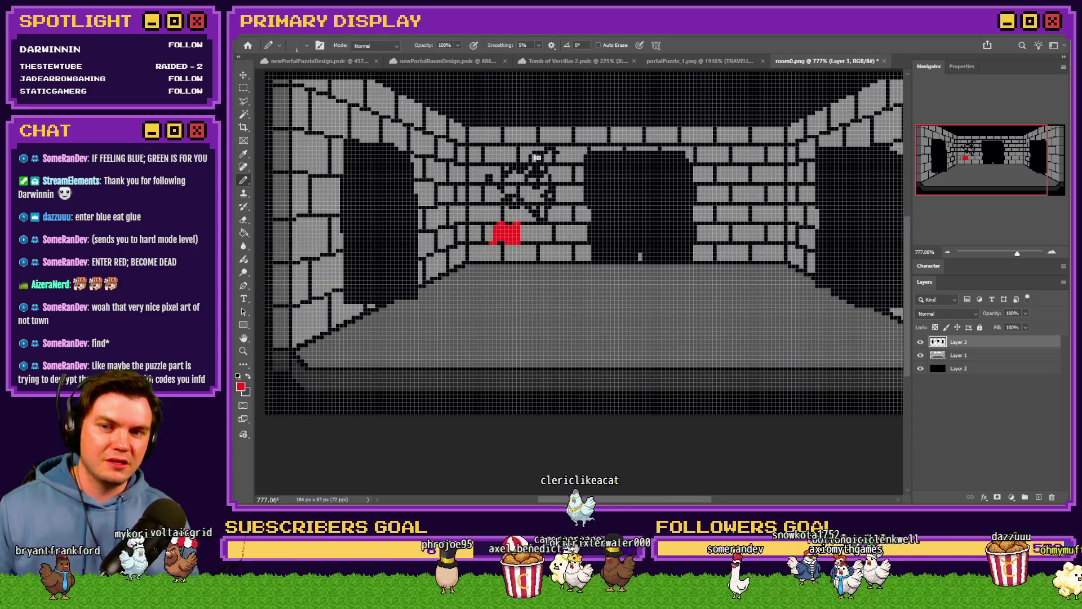
Switch to the portalPuzzle_1.png document tab.
click(717, 65)
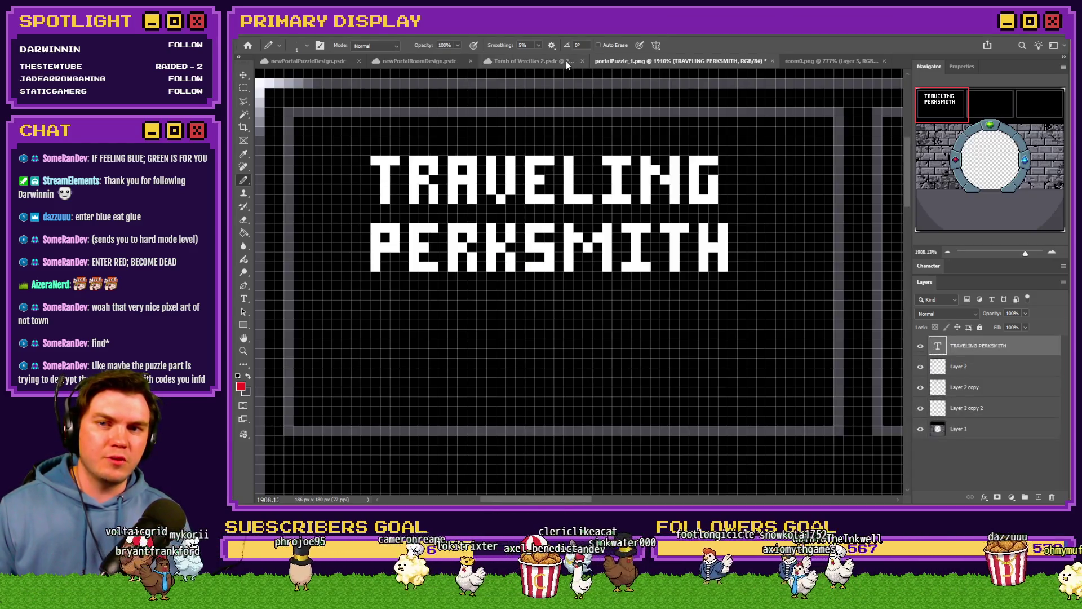
scroll(548, 173, down, 3)
scroll(549, 174, down, 3)
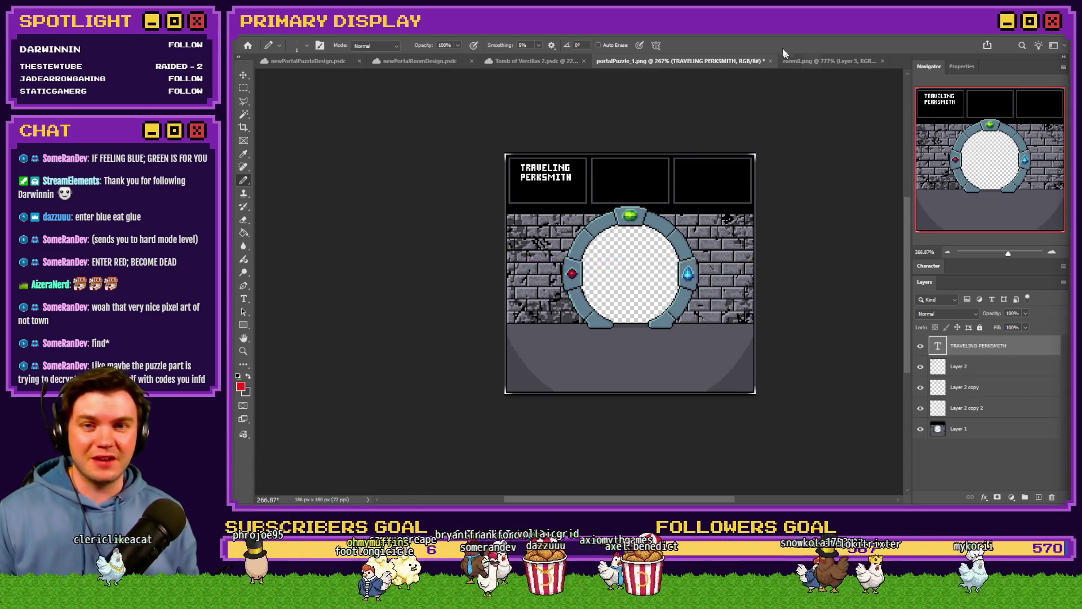
scroll(664, 209, up, 2)
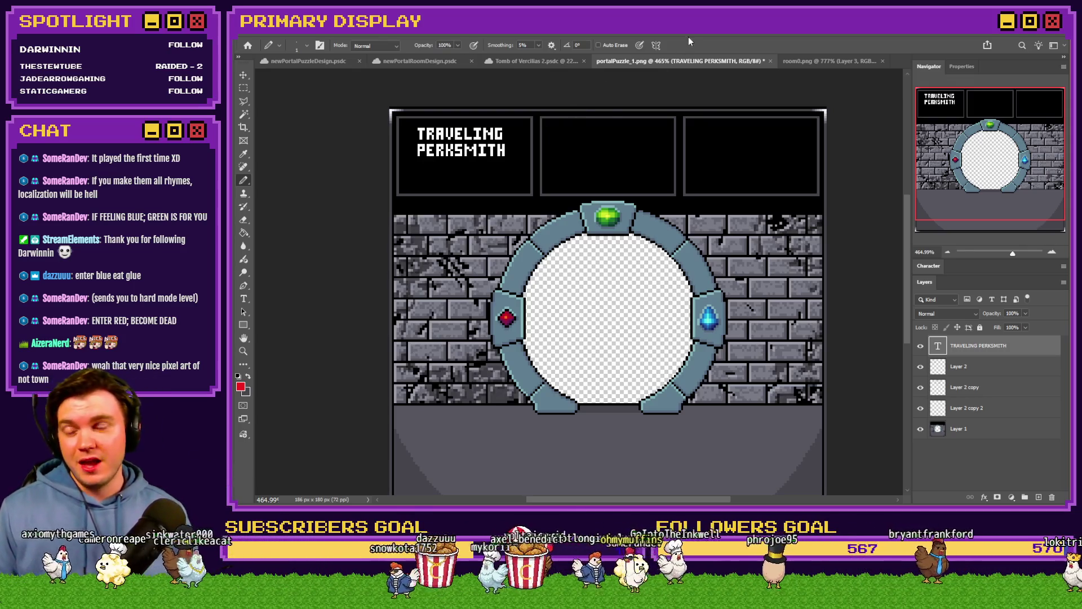
scroll(477, 205, up, 2)
scroll(478, 205, up, 1)
scroll(477, 205, up, 1)
scroll(478, 206, left, 1)
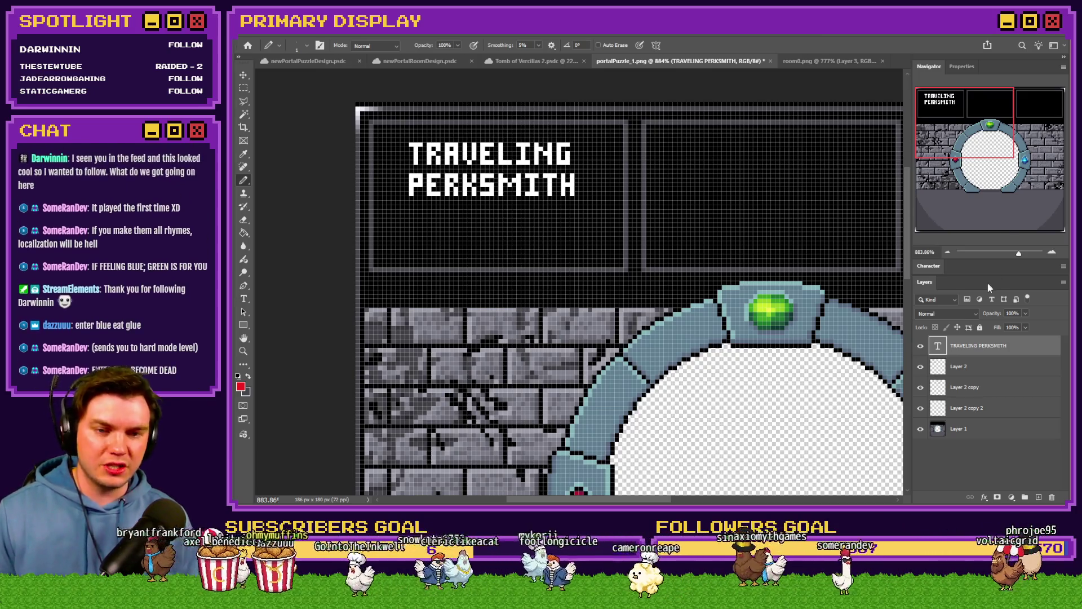
Merge Layer 2 and its two copies into a single frame layer with Ctrl+E.
click(985, 367)
click(989, 388)
key(ctrl+e)
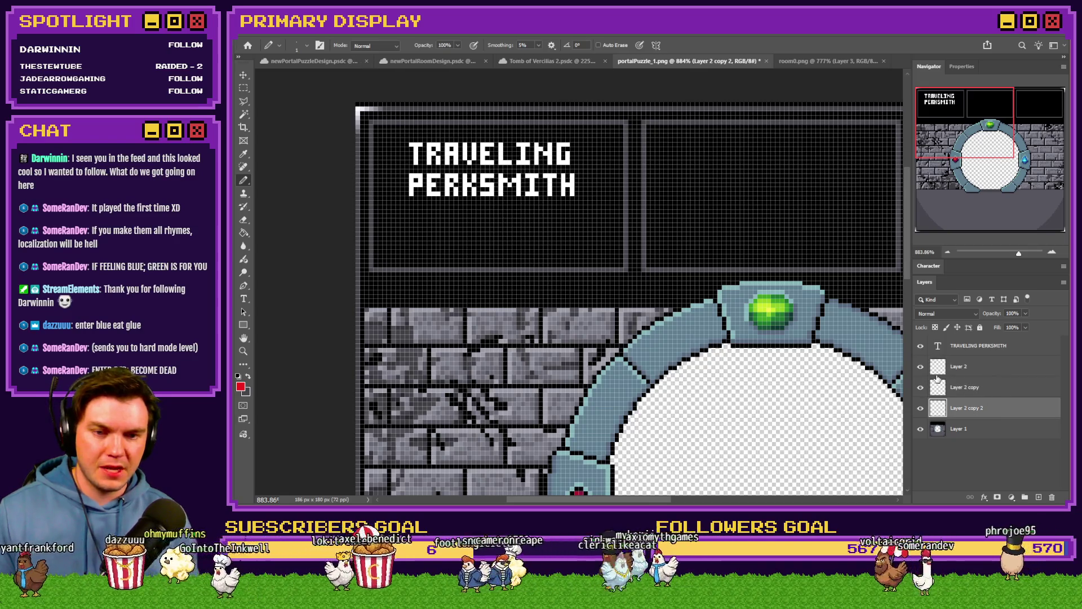
click(984, 366)
key(ctrl+e)
Check the text and merged layers, then Alt+Tab over to the game project.
click(954, 347)
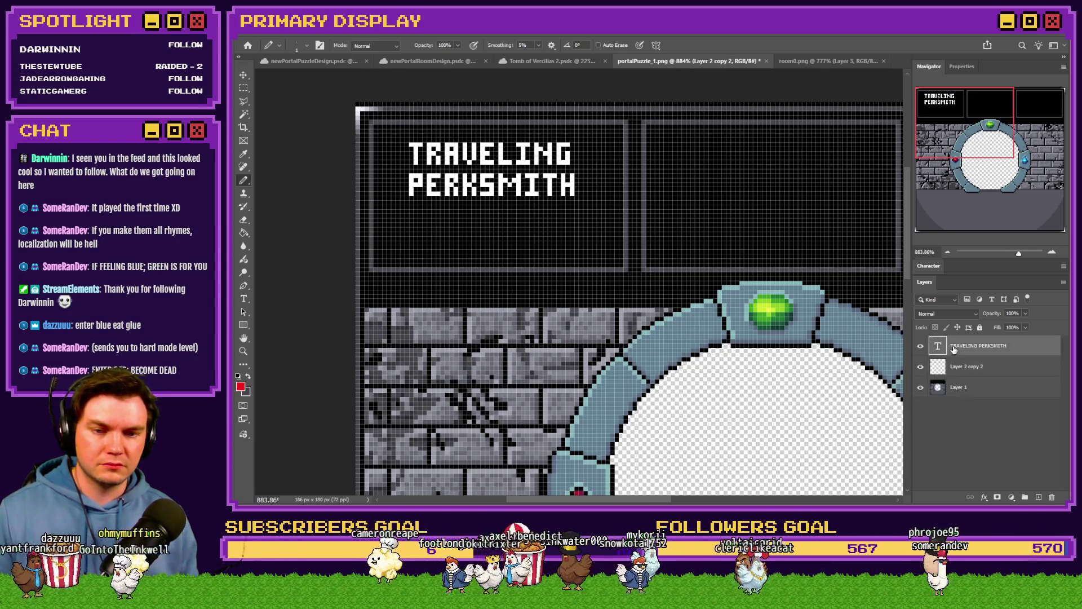
scroll(508, 219, down, 3)
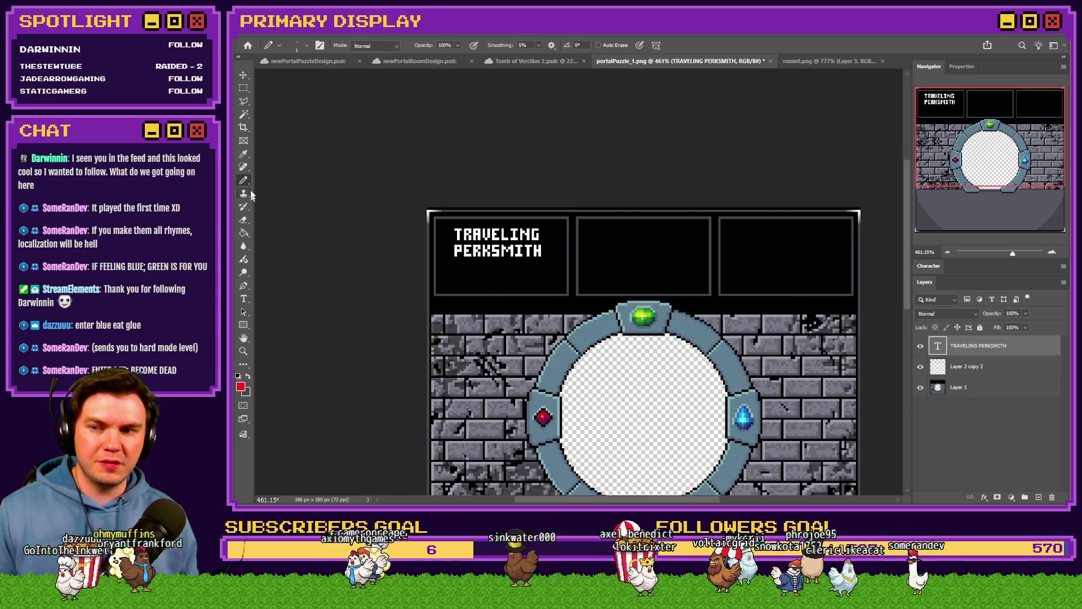
click(1013, 372)
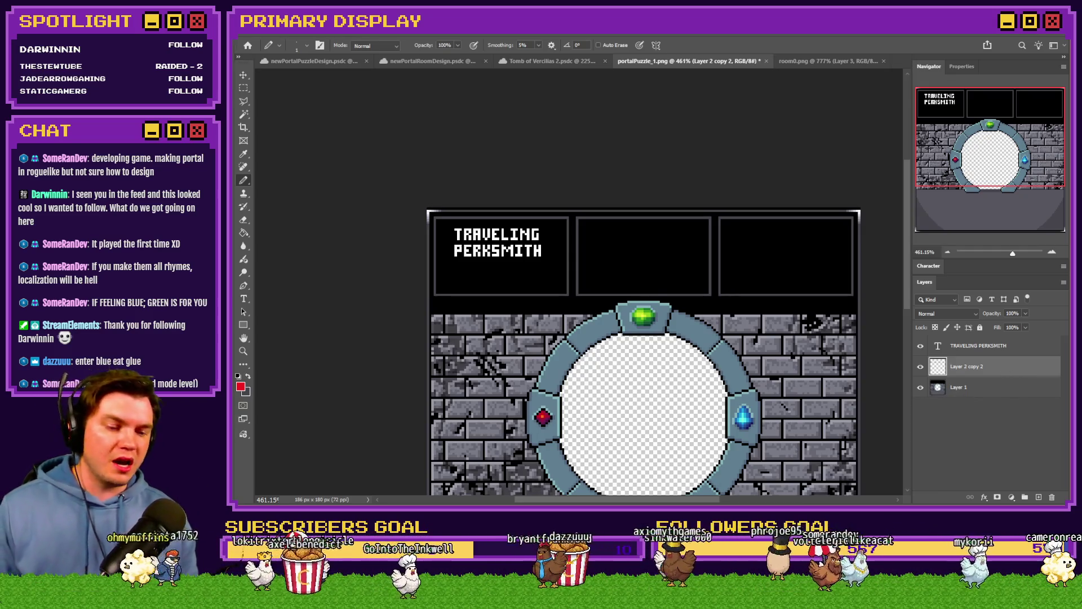
key(alt+Tab)
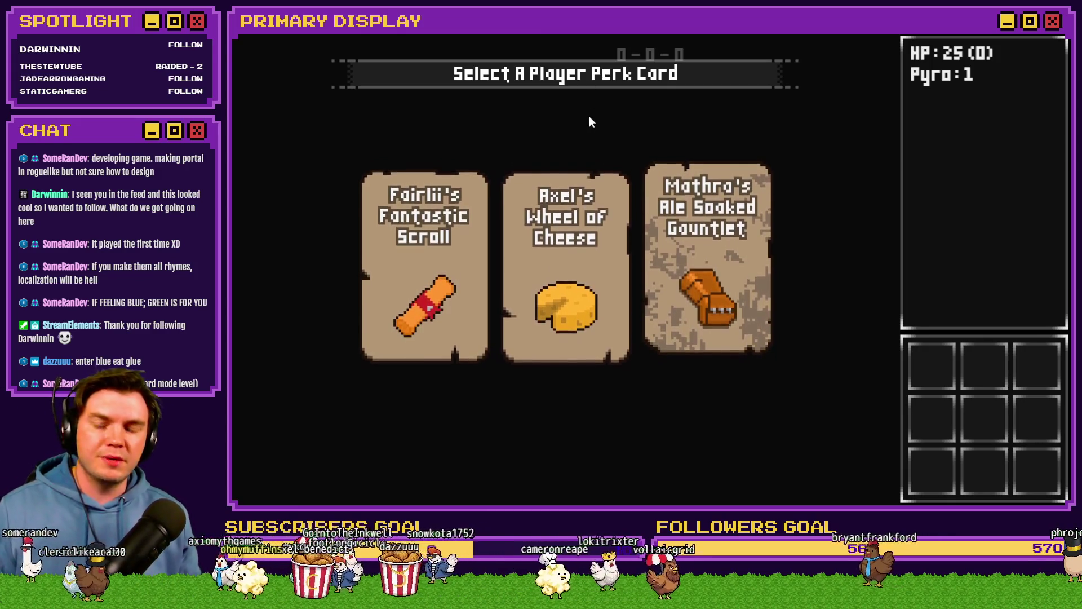
mouse_move(709, 254)
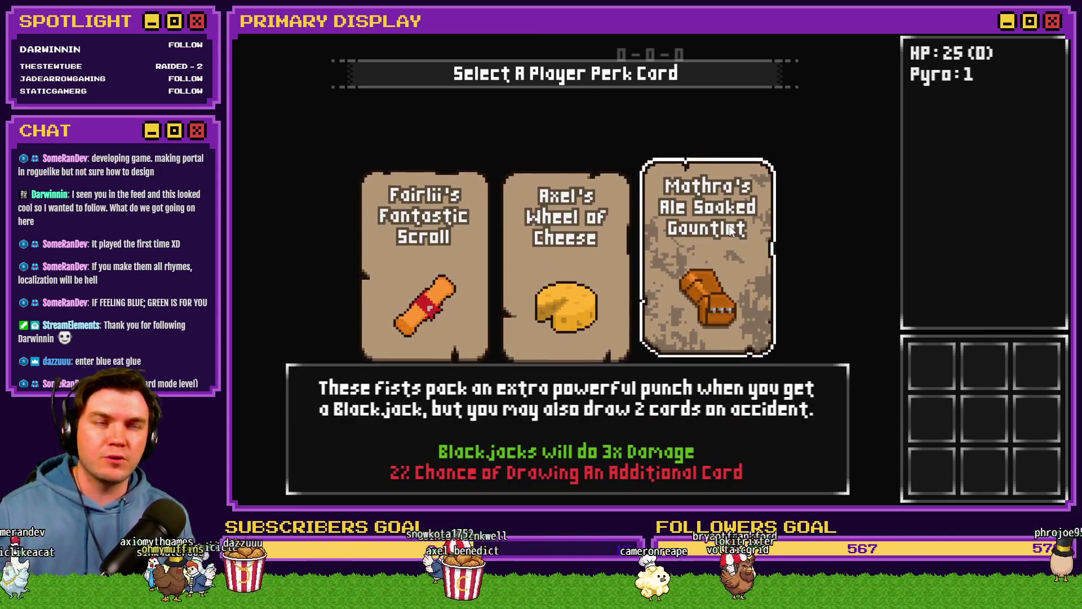
Take Mathra's Ale Soaked Gauntlet perk, merge the red dice into a 4, check inventory, then end the playtest.
click(729, 226)
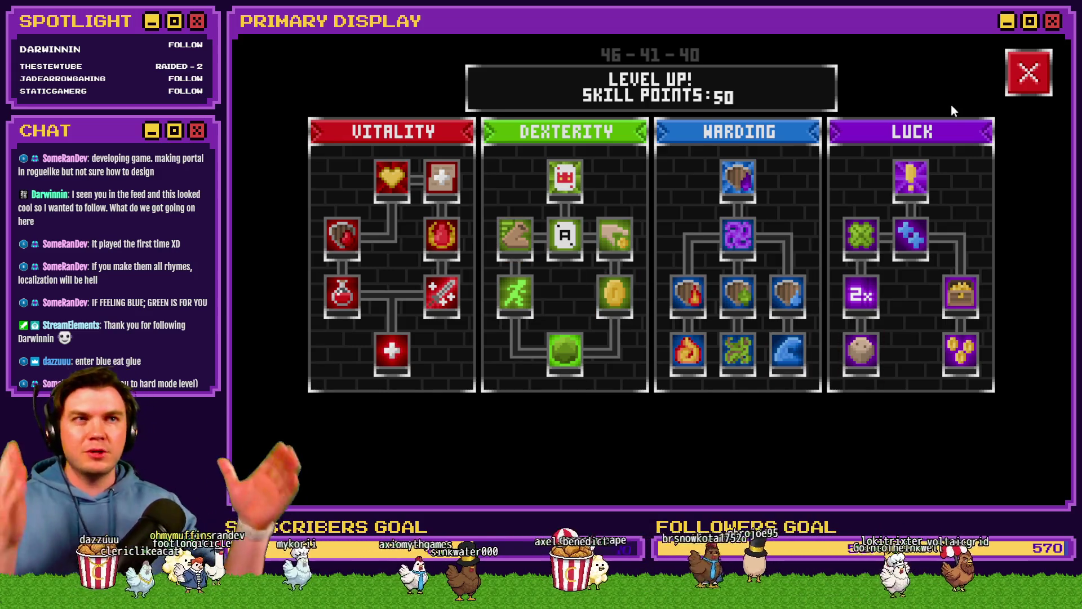
click(1030, 73)
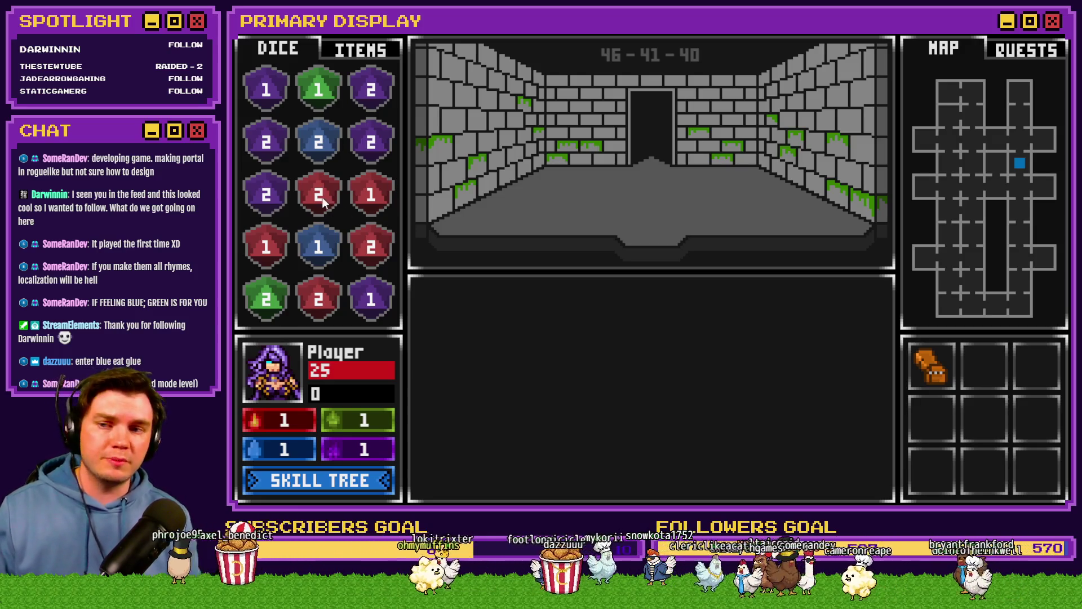
mouse_move(322, 252)
mouse_down()
mouse_move(281, 248)
mouse_move(370, 195)
mouse_up()
mouse_move(318, 300)
mouse_down()
mouse_move(333, 206)
mouse_move(318, 195)
mouse_up()
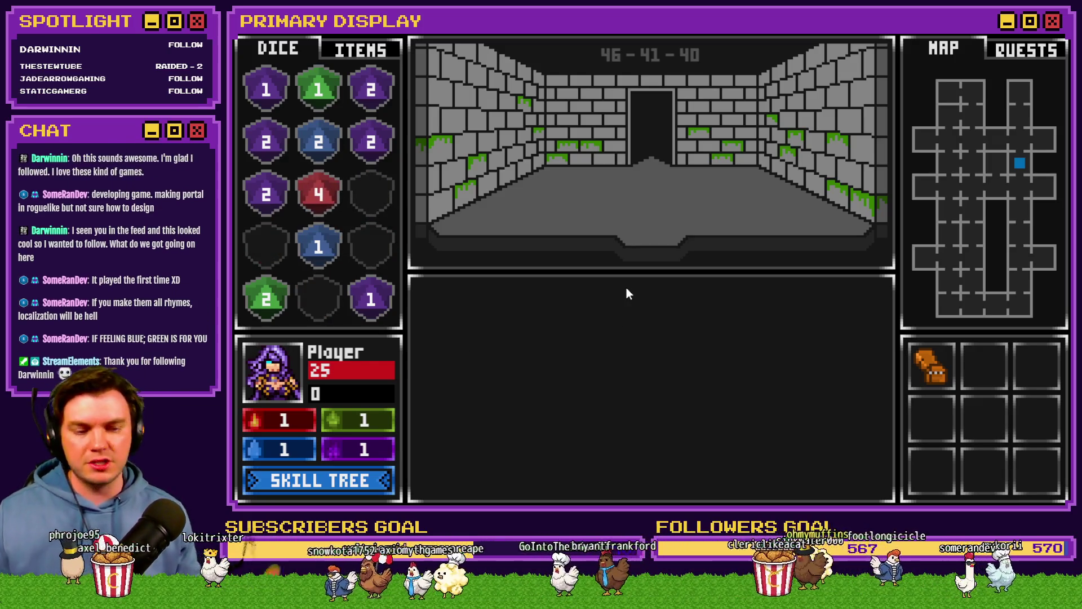
click(375, 52)
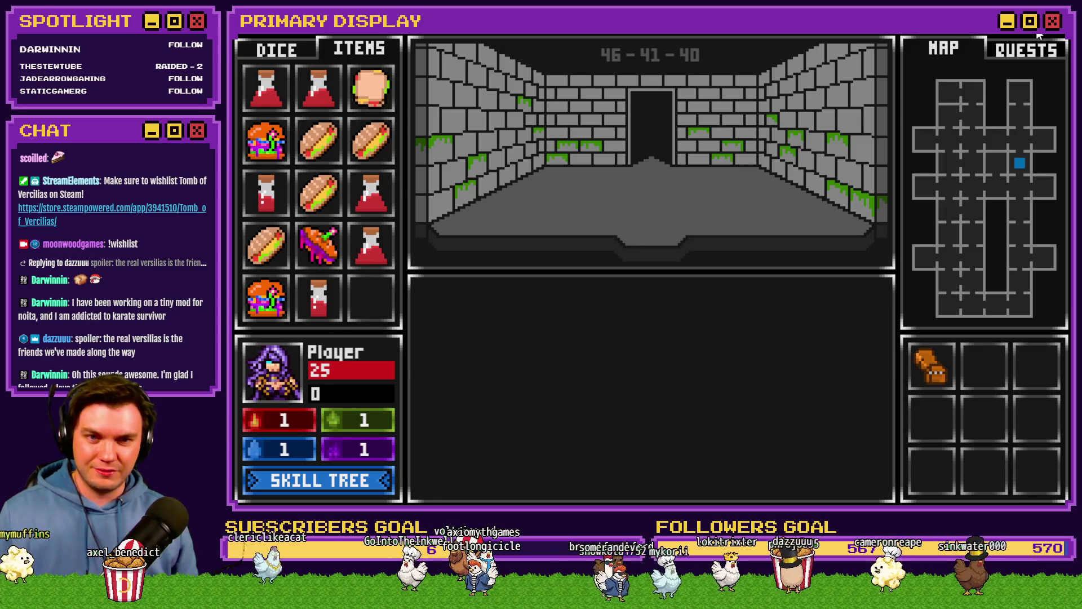
key(Escape)
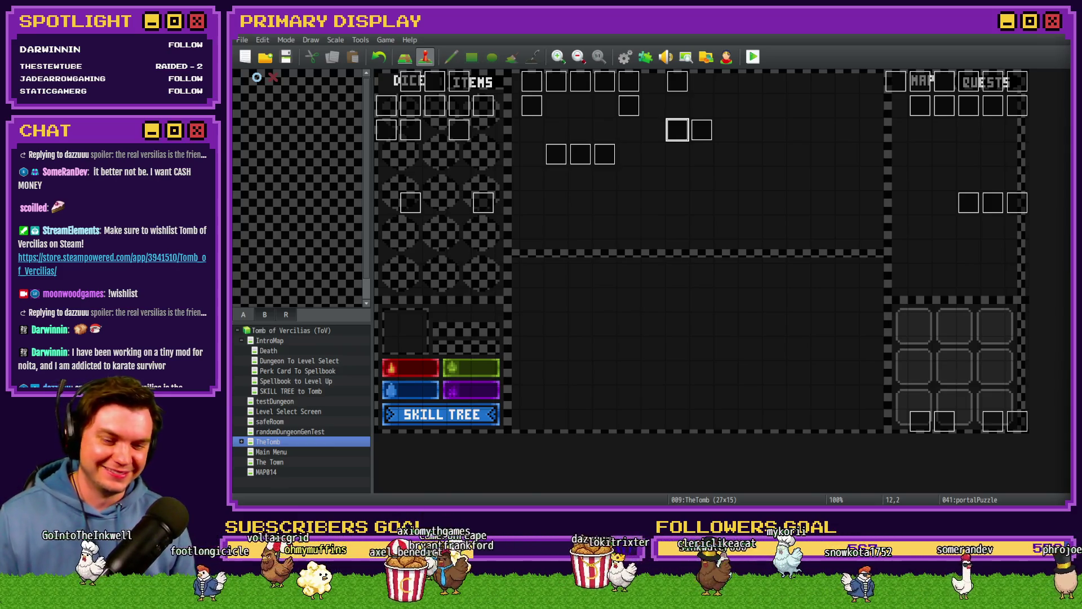
Alt+Tab from RPG Maker MZ back to the portalPuzzle artwork in Photoshop.
key(alt+Tab)
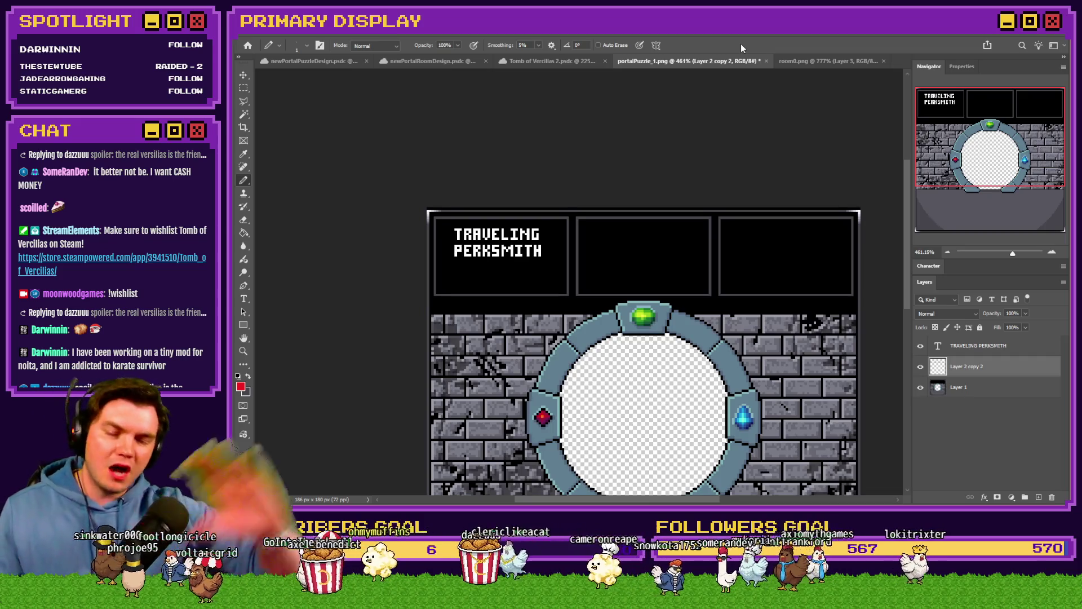
scroll(769, 262, down, 1)
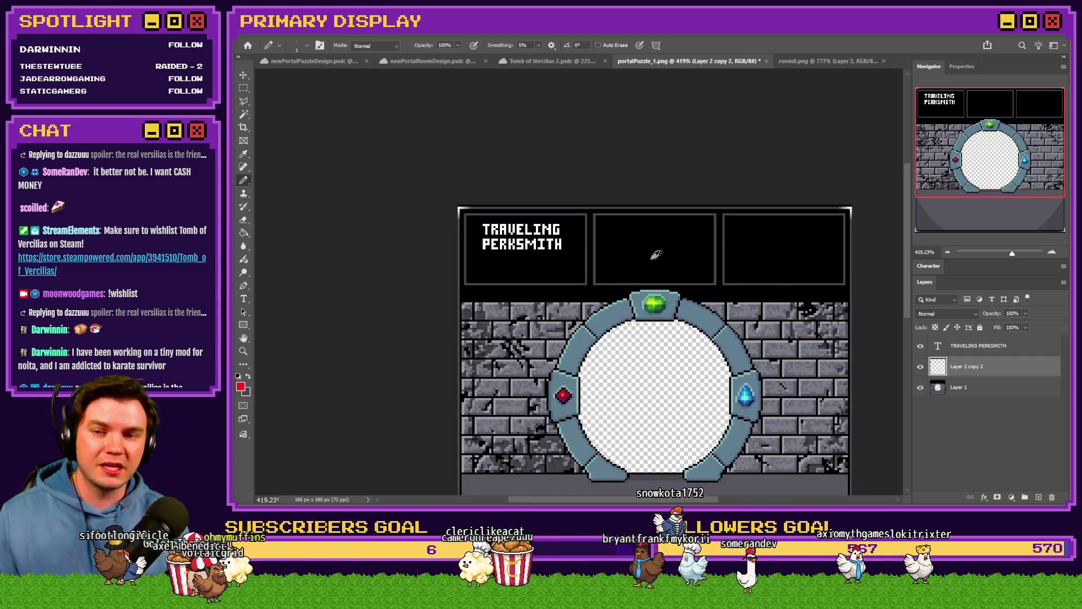
scroll(651, 253, up, 6)
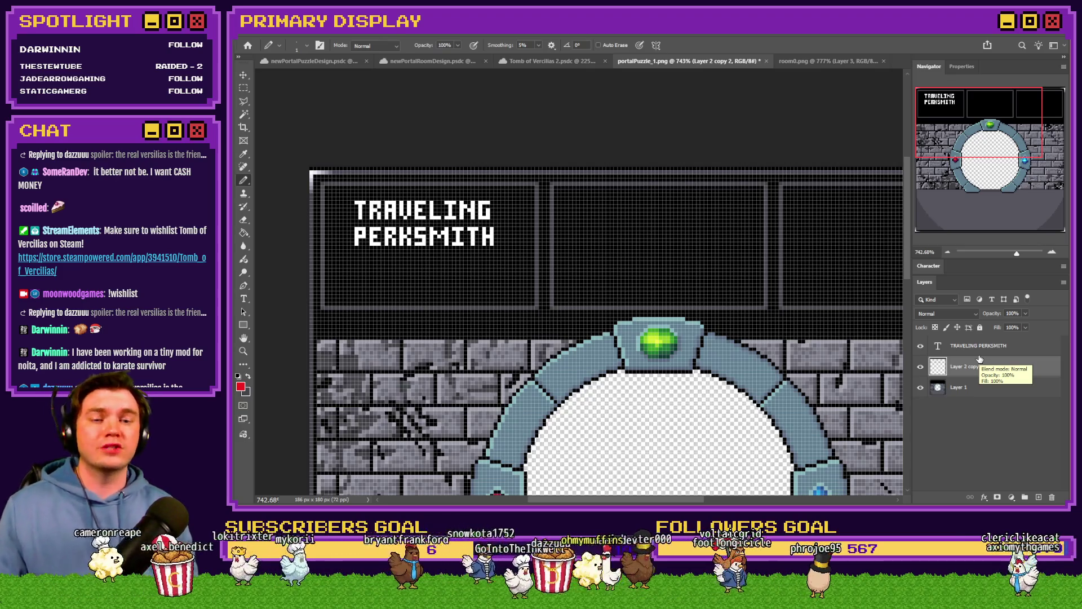
click(978, 355)
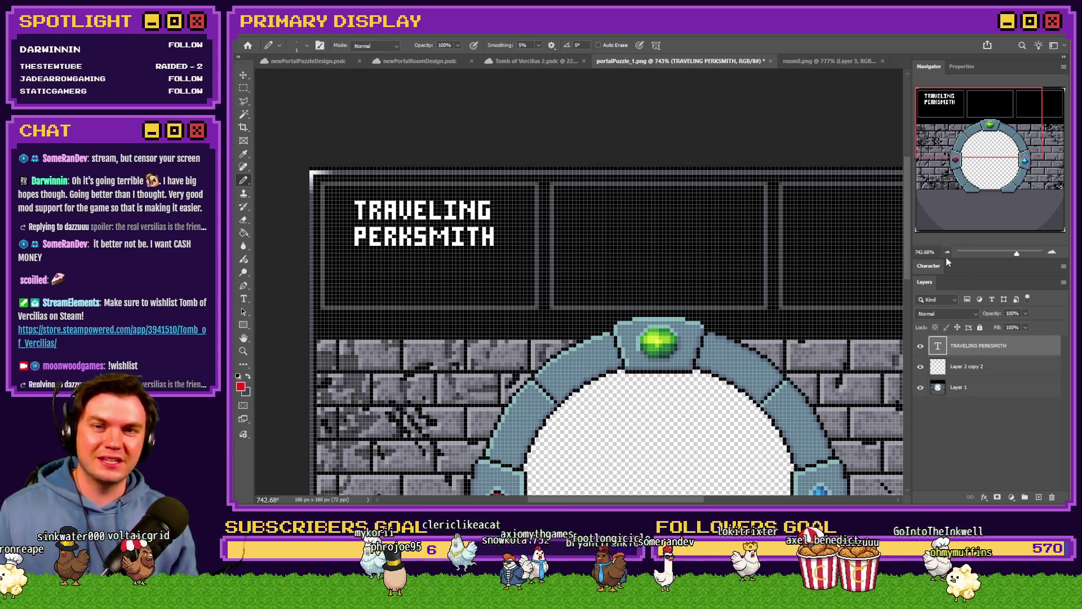
Return to the portalPuzzle document on Layer 2 copy 2 with white as the paint colour.
click(805, 63)
click(698, 57)
scroll(697, 157, down, 1)
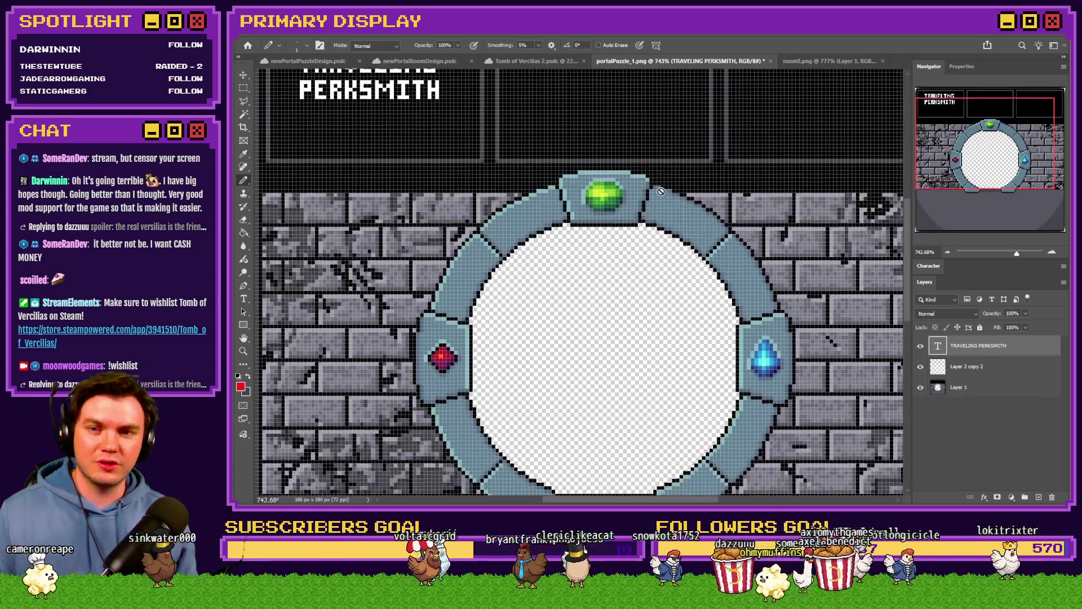
scroll(661, 191, up, 1)
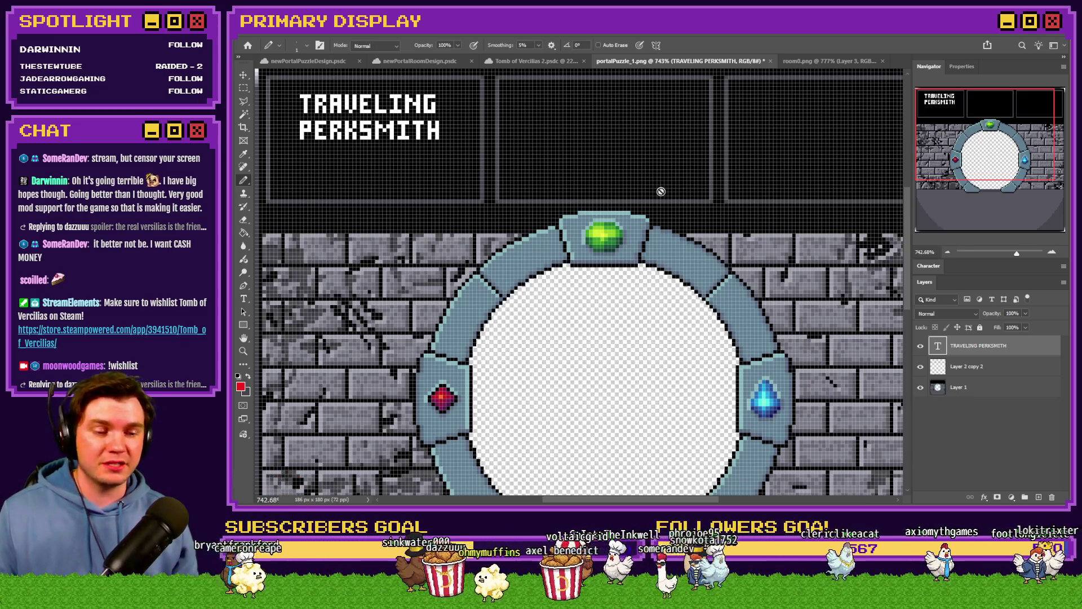
scroll(658, 195, up, 1)
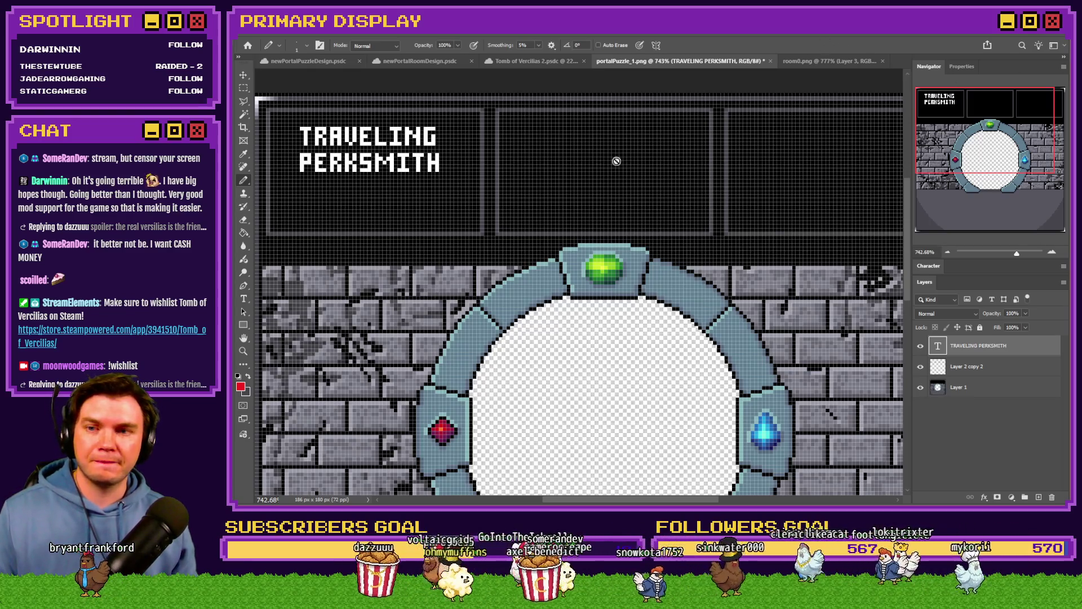
scroll(605, 144, up, 1)
scroll(597, 127, up, 1)
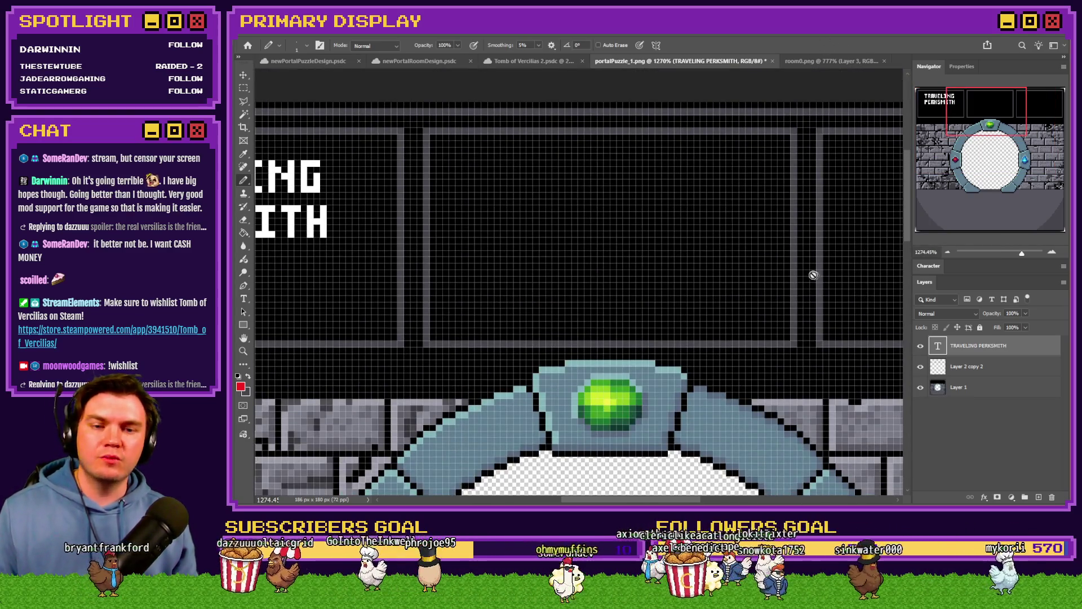
click(1008, 372)
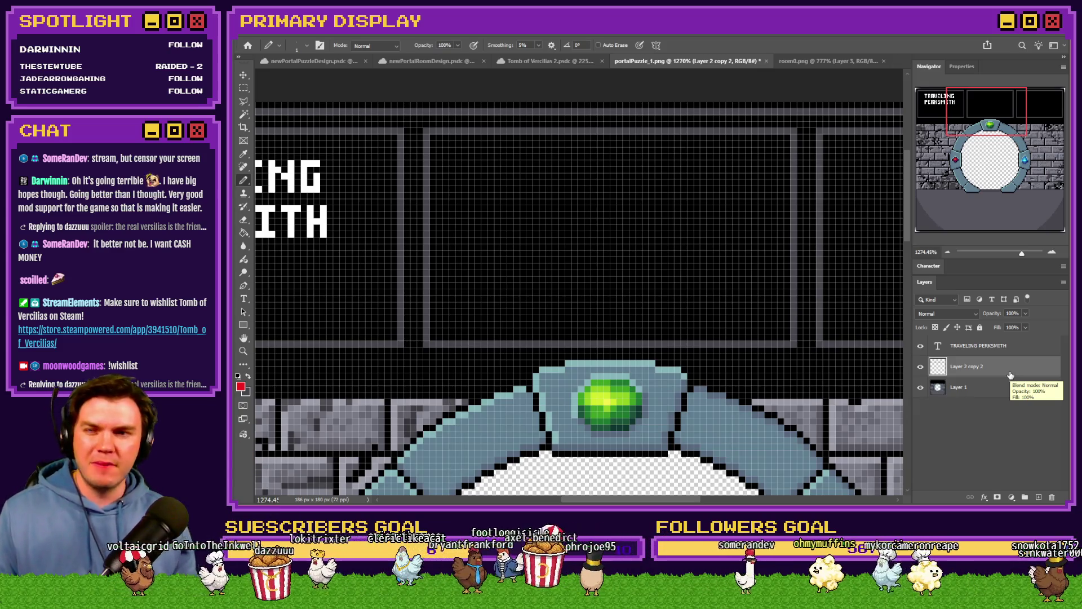
scroll(638, 186, up, 2)
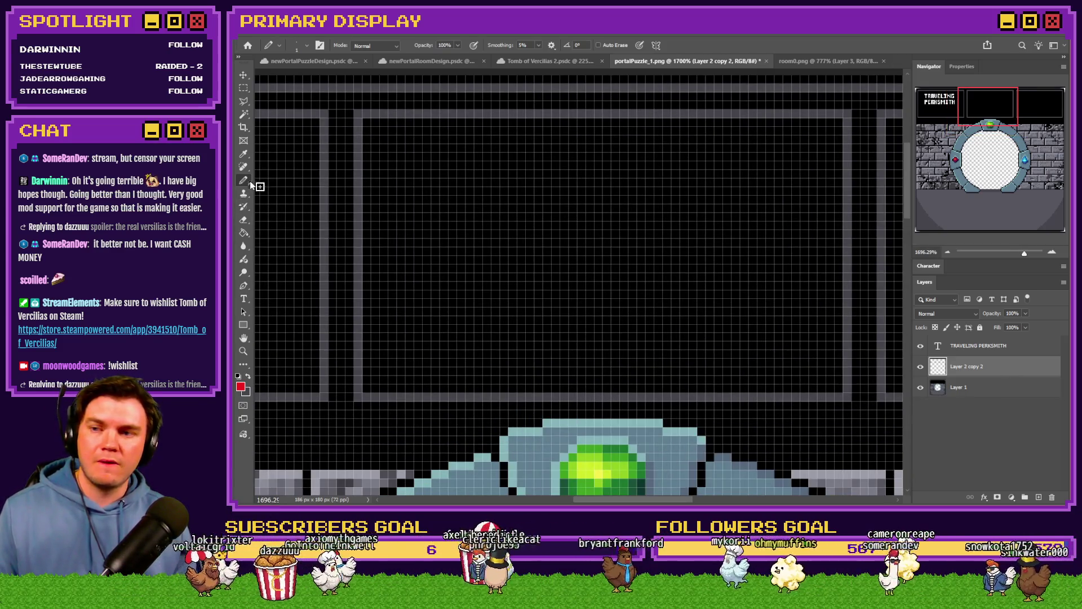
drag(499, 173, 513, 169)
key(ctrl+z)
scroll(427, 246, down, 3)
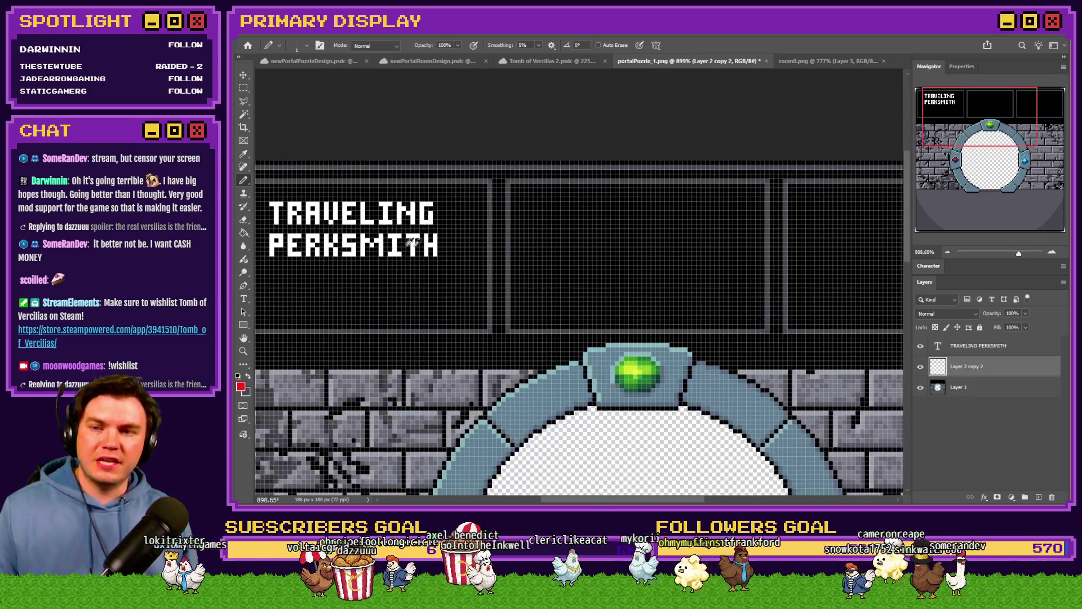
key(x)
scroll(575, 208, up, 3)
scroll(502, 192, up, 2)
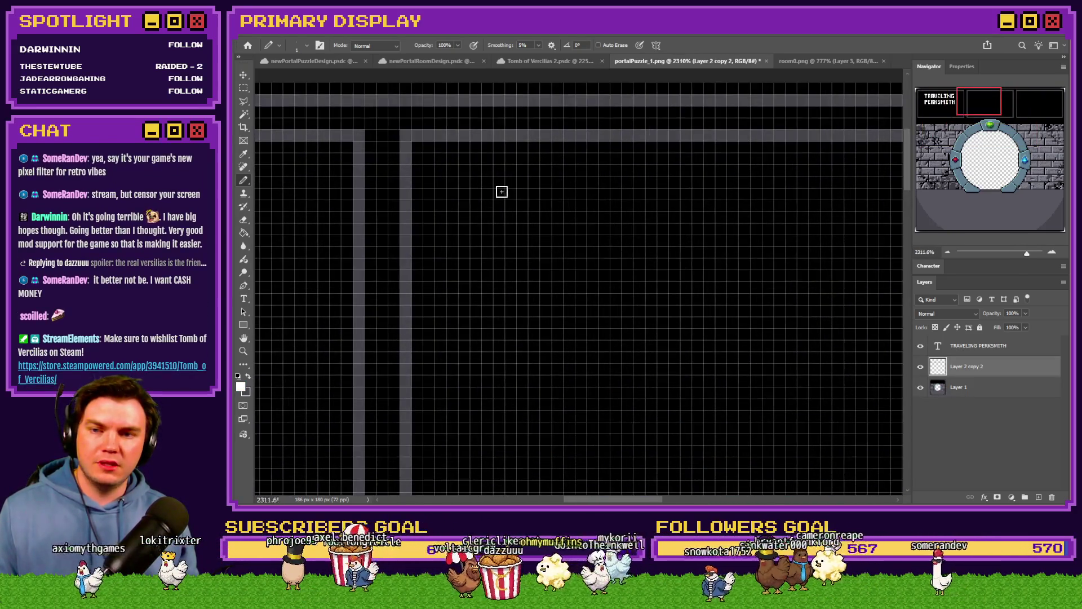
scroll(644, 251, down, 3)
scroll(436, 226, up, 4)
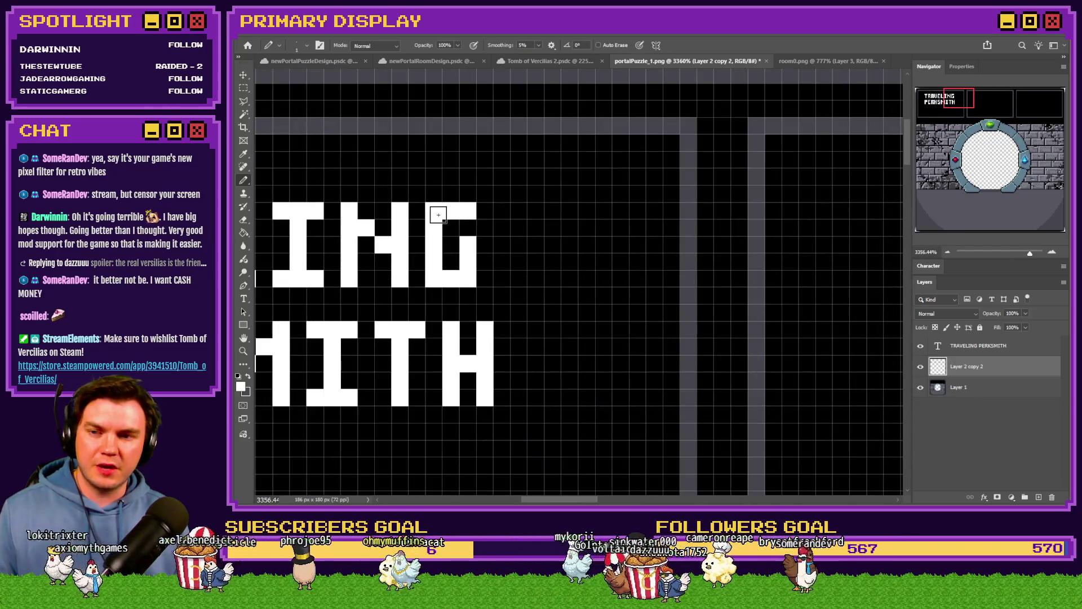
scroll(539, 283, down, 3)
Marquee a thin horizontal strip inside the middle black panel for the rune line.
key(m)
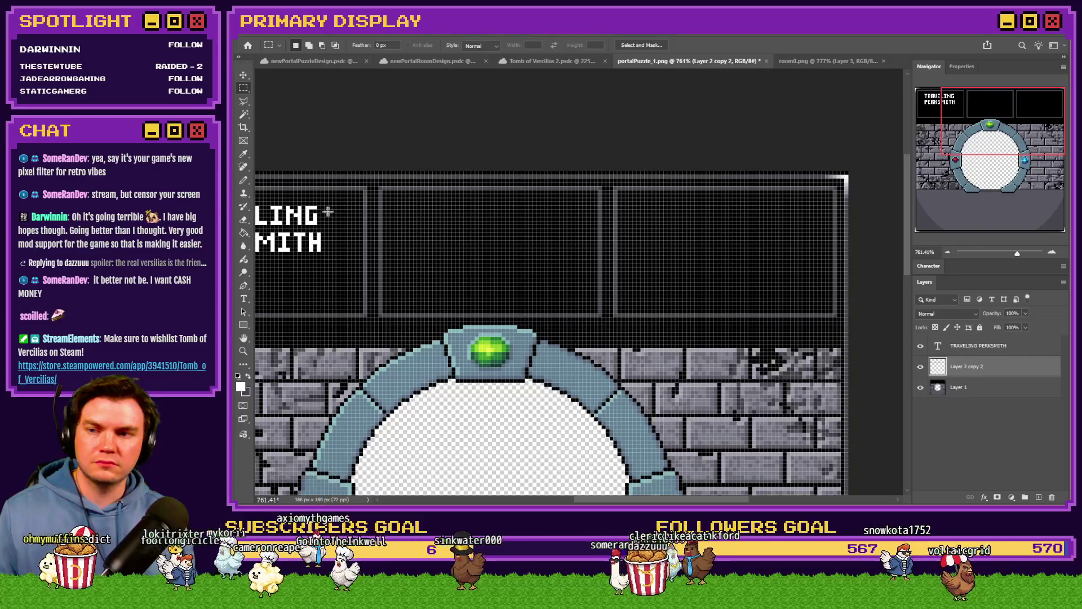
scroll(382, 215, up, 2)
mouse_move(378, 207)
mouse_down()
mouse_move(719, 303)
mouse_move(780, 245)
mouse_up()
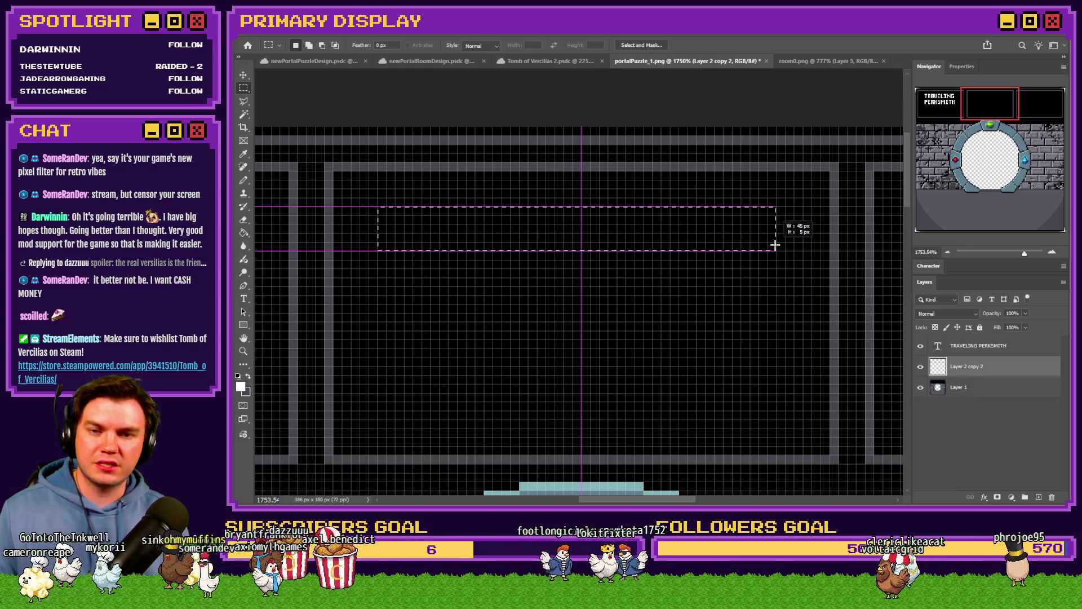
drag(780, 246, 776, 250)
Paint the first white pixel runes — L-shape, stems, columns and a 5-shaped glyph — across the strip.
click(245, 180)
scroll(390, 220, up, 3)
mouse_move(355, 182)
mouse_down()
mouse_move(353, 229)
mouse_move(377, 227)
mouse_move(377, 271)
mouse_move(400, 256)
mouse_up()
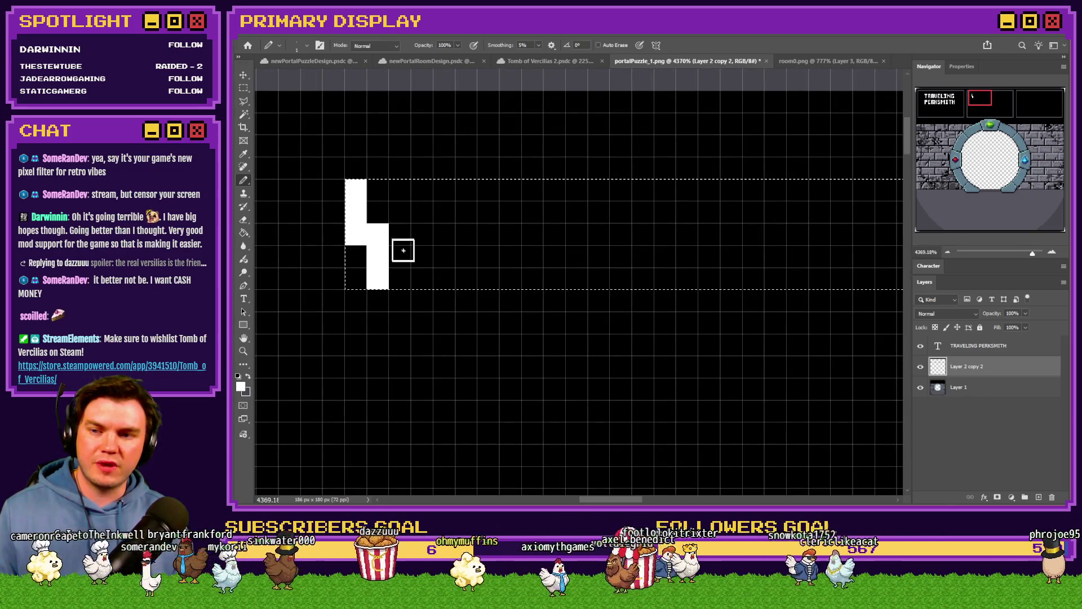
click(399, 201)
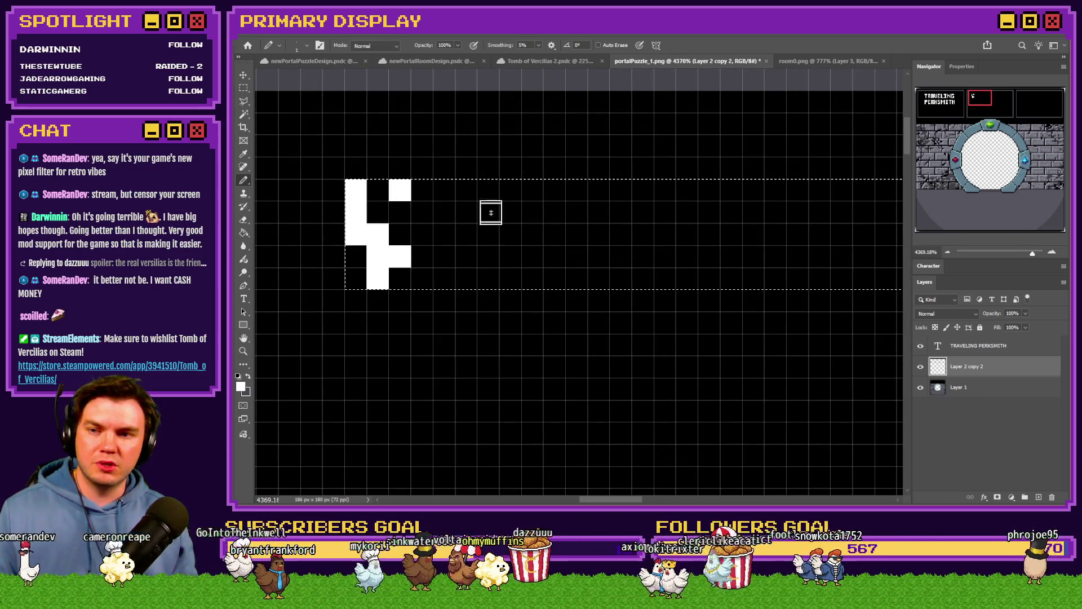
drag(444, 190, 446, 288)
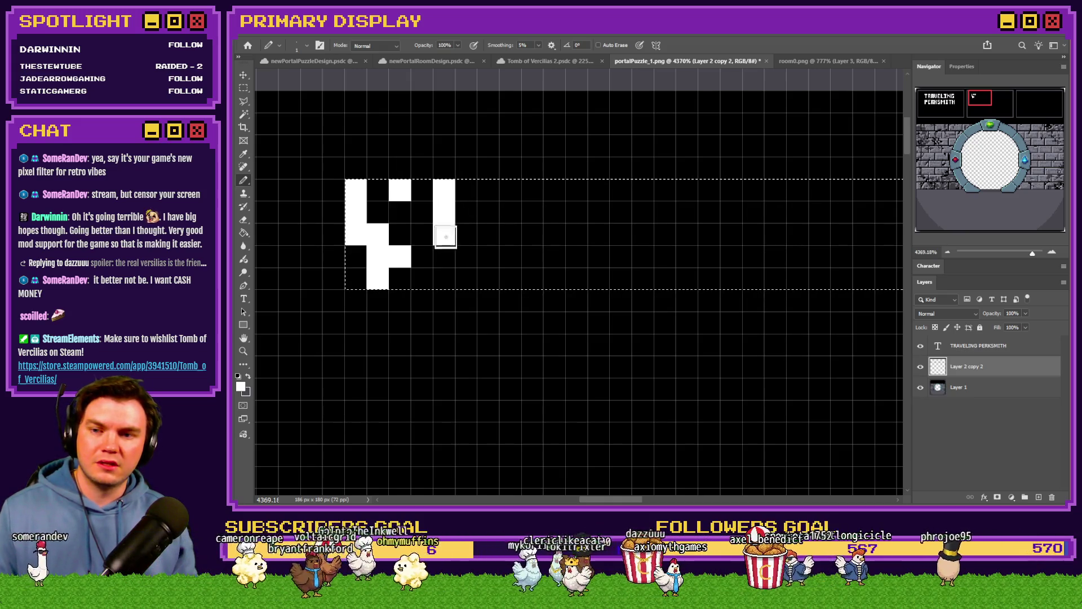
click(466, 235)
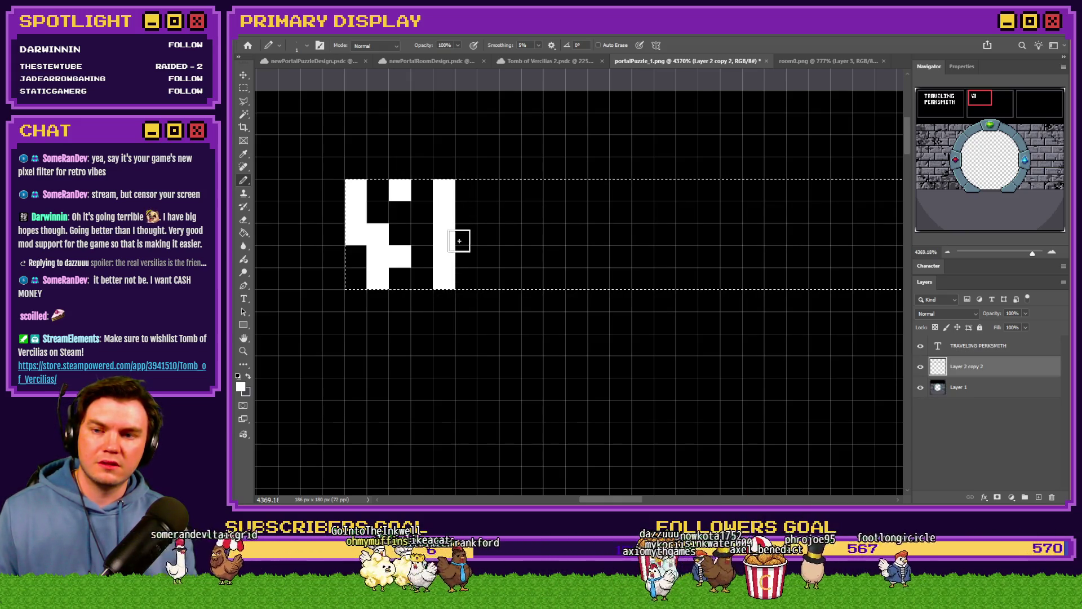
drag(487, 191, 483, 217)
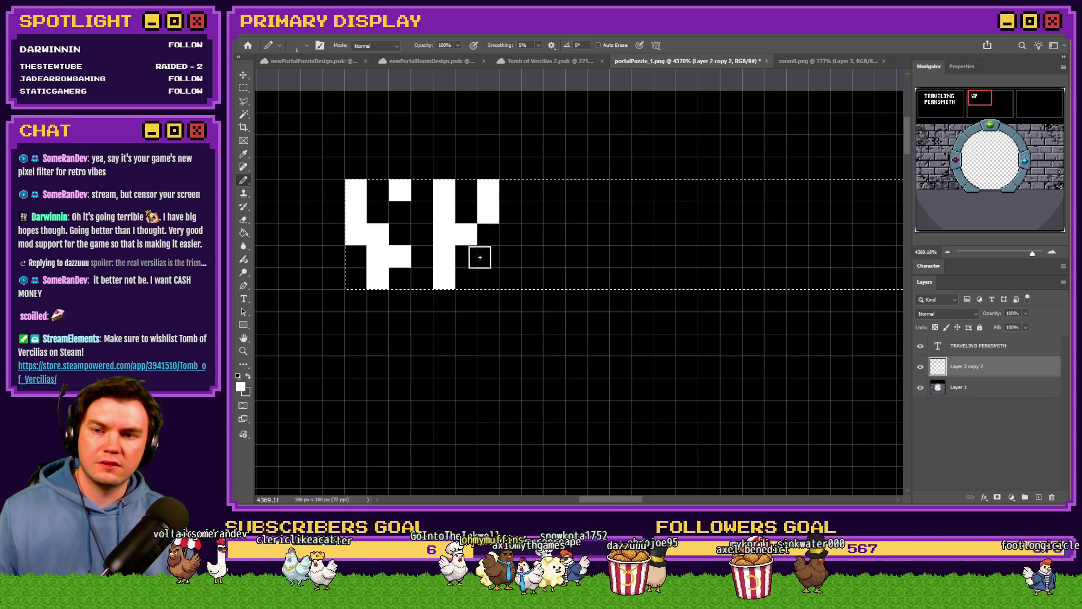
click(465, 256)
drag(535, 194, 548, 289)
click(554, 234)
click(576, 213)
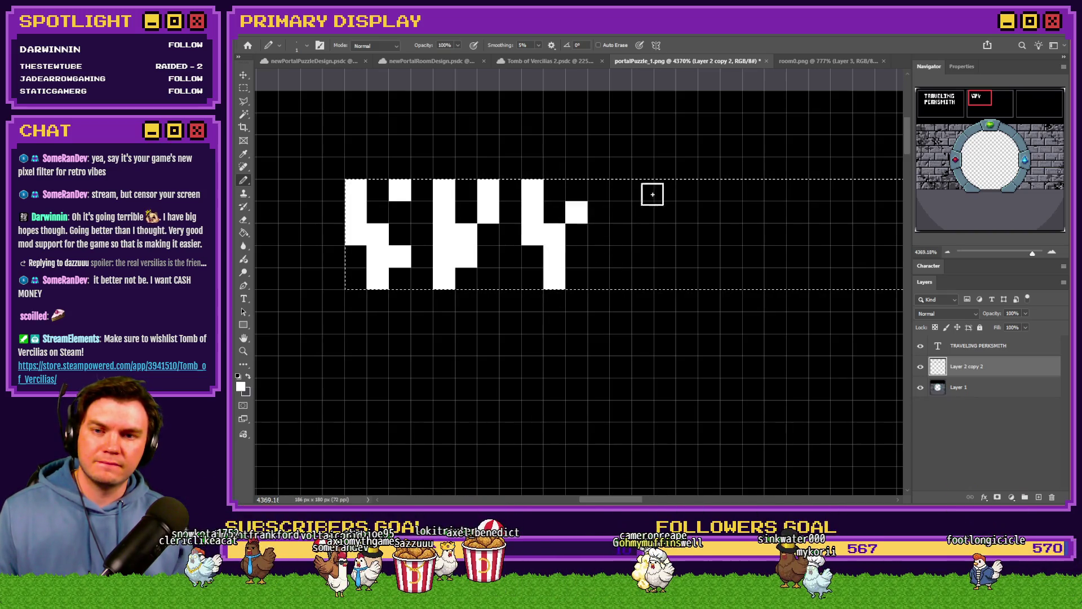
drag(622, 256, 644, 278)
drag(666, 235, 666, 278)
scroll(641, 277, down, 5)
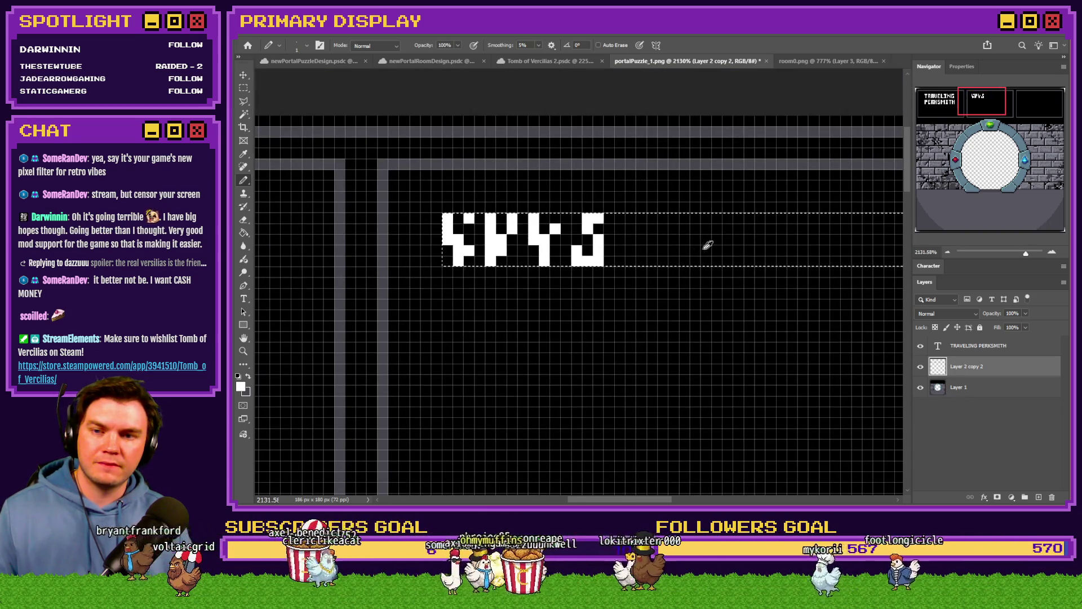
scroll(701, 241, up, 5)
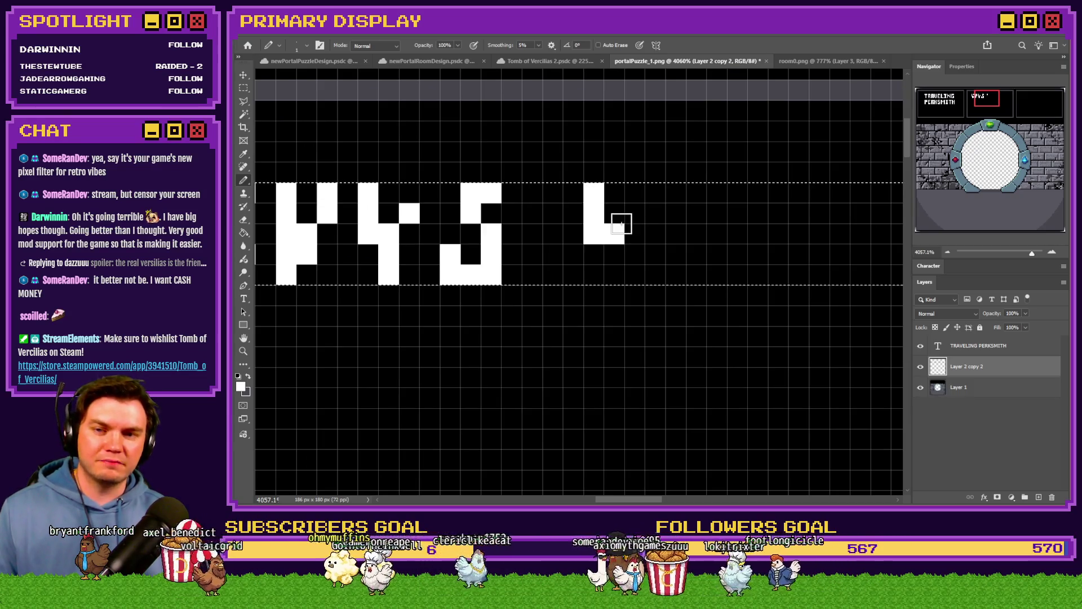
Refine the glyphs into U and H shapes and paint the remaining runes to complete the line.
drag(629, 197, 631, 240)
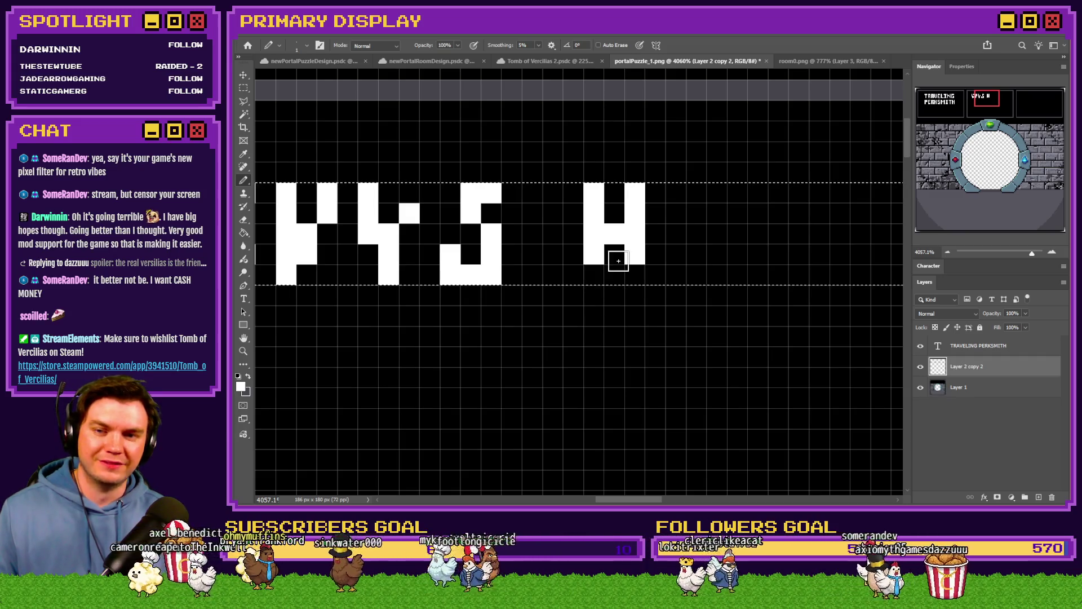
click(616, 278)
scroll(581, 232, down, 2)
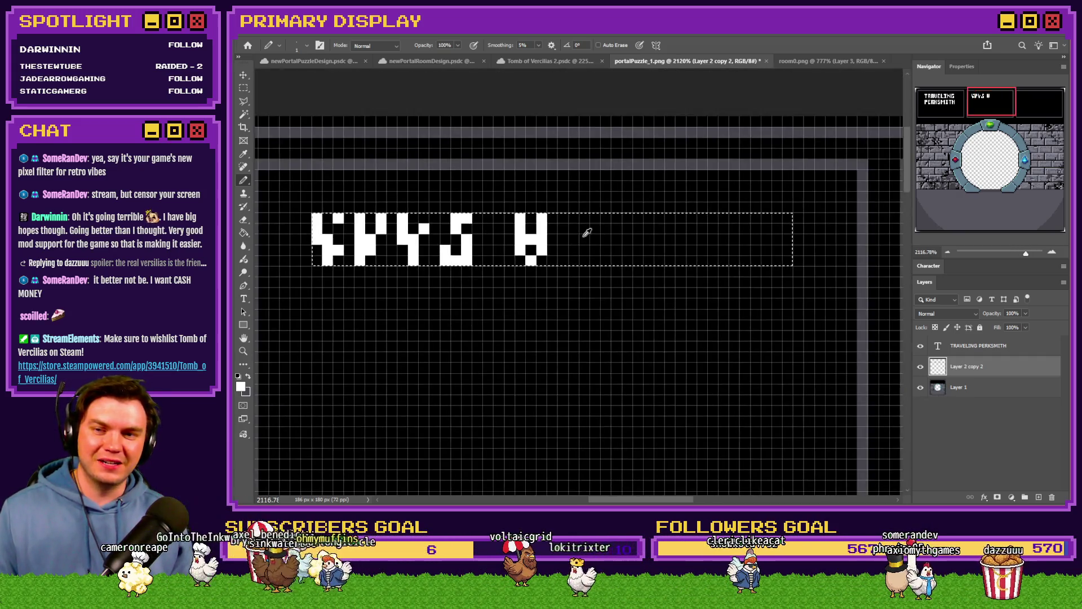
scroll(541, 218, up, 1)
mouse_move(541, 218)
mouse_down()
mouse_move(573, 229)
mouse_move(565, 250)
mouse_move(583, 282)
mouse_up()
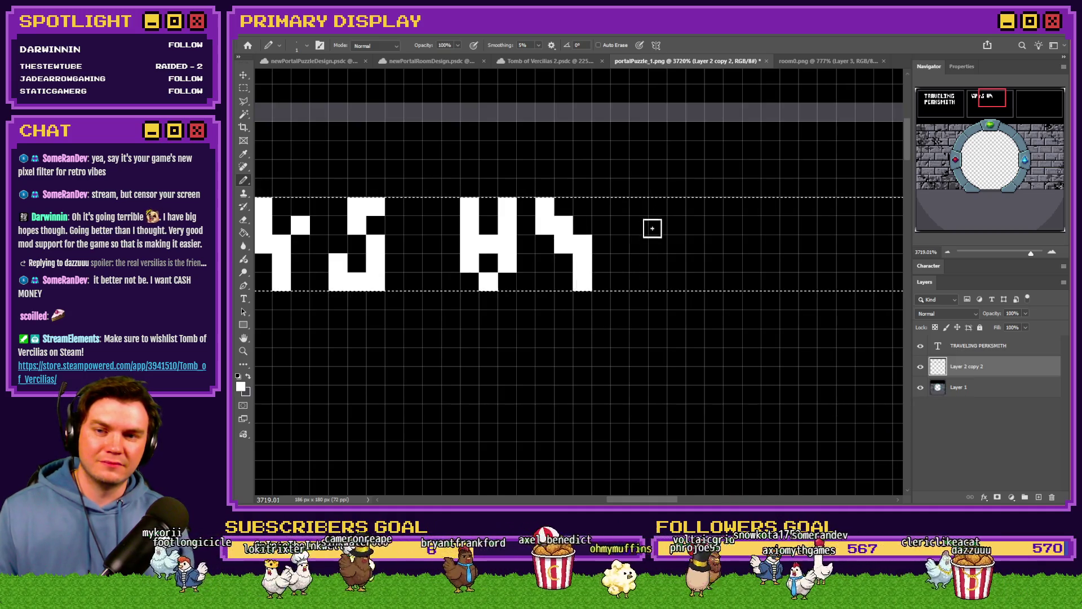
mouse_move(657, 207)
mouse_down()
mouse_move(627, 207)
mouse_move(646, 285)
mouse_up()
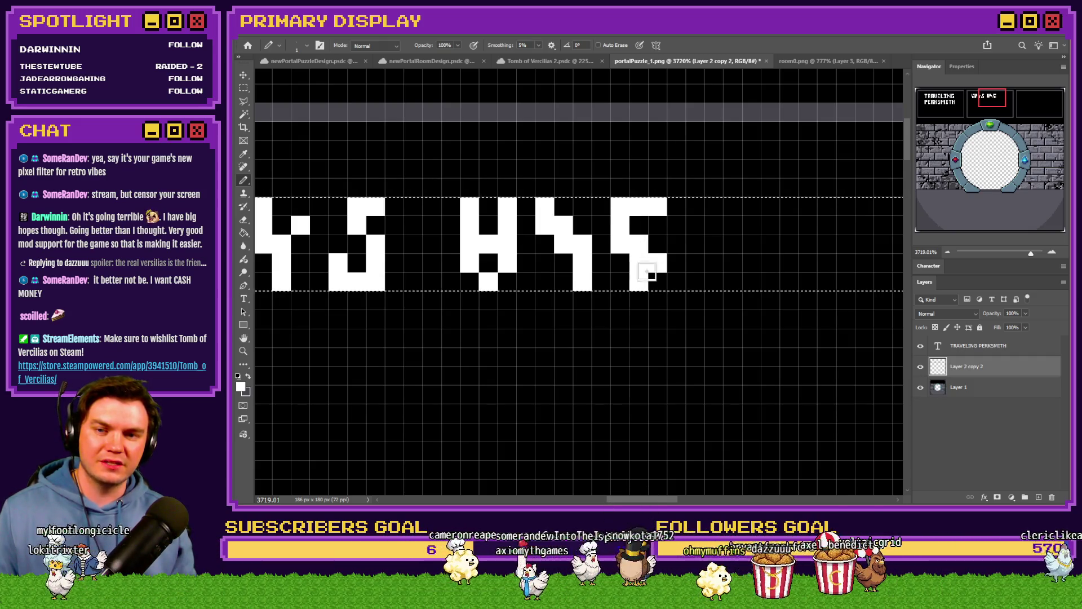
scroll(568, 269, down, 3)
scroll(598, 238, up, 2)
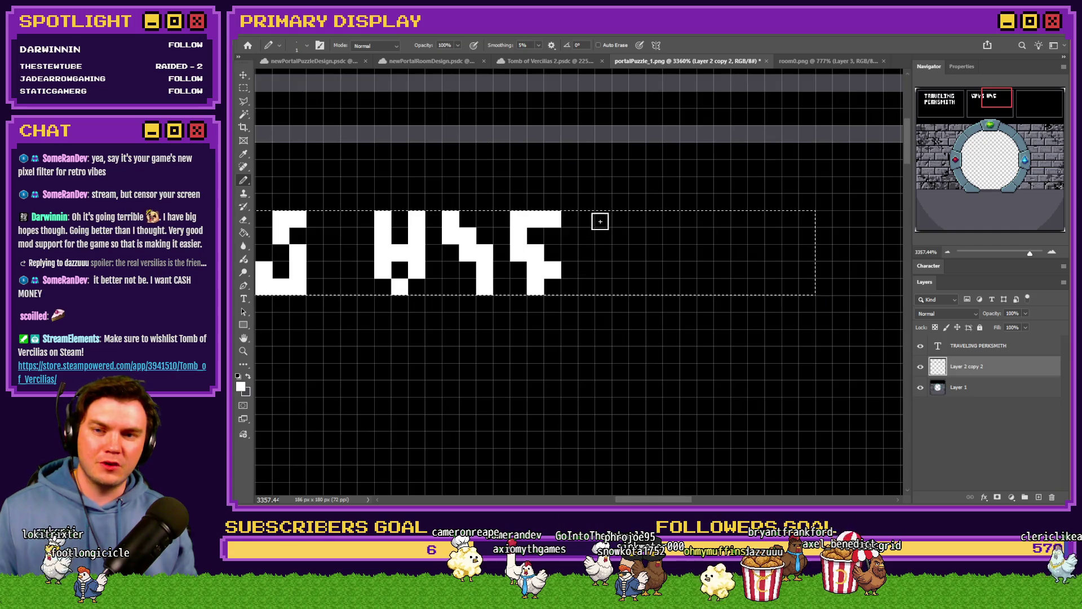
mouse_move(592, 222)
mouse_down()
mouse_move(598, 259)
mouse_move(619, 264)
mouse_move(600, 273)
mouse_up()
scroll(521, 297, up, 1)
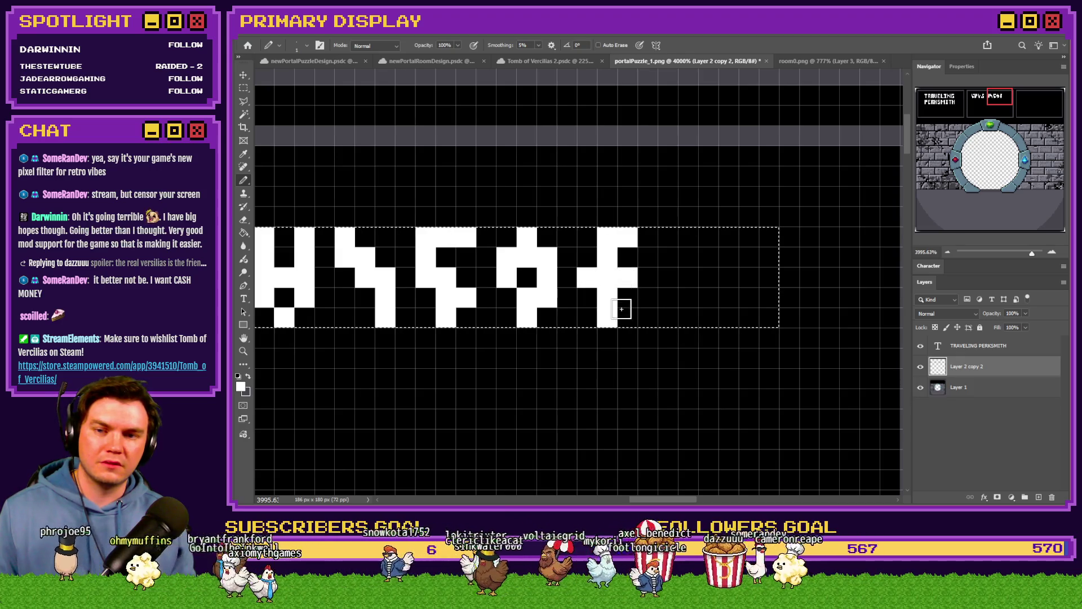
scroll(627, 299, down, 1)
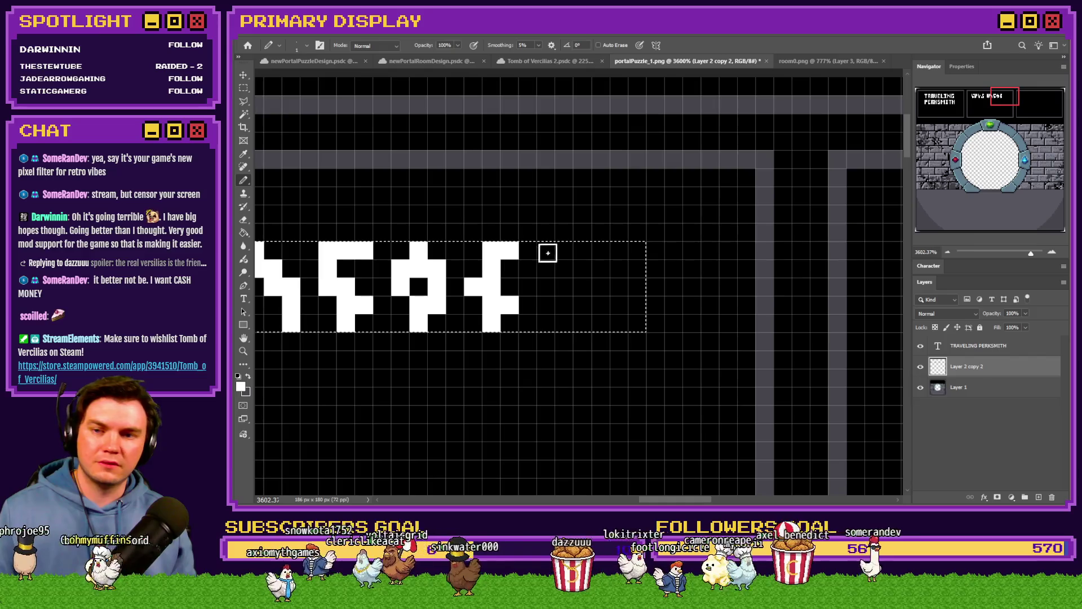
mouse_move(571, 264)
mouse_down()
mouse_move(550, 316)
mouse_move(584, 304)
mouse_up()
scroll(581, 255, down, 3)
scroll(581, 256, down, 2)
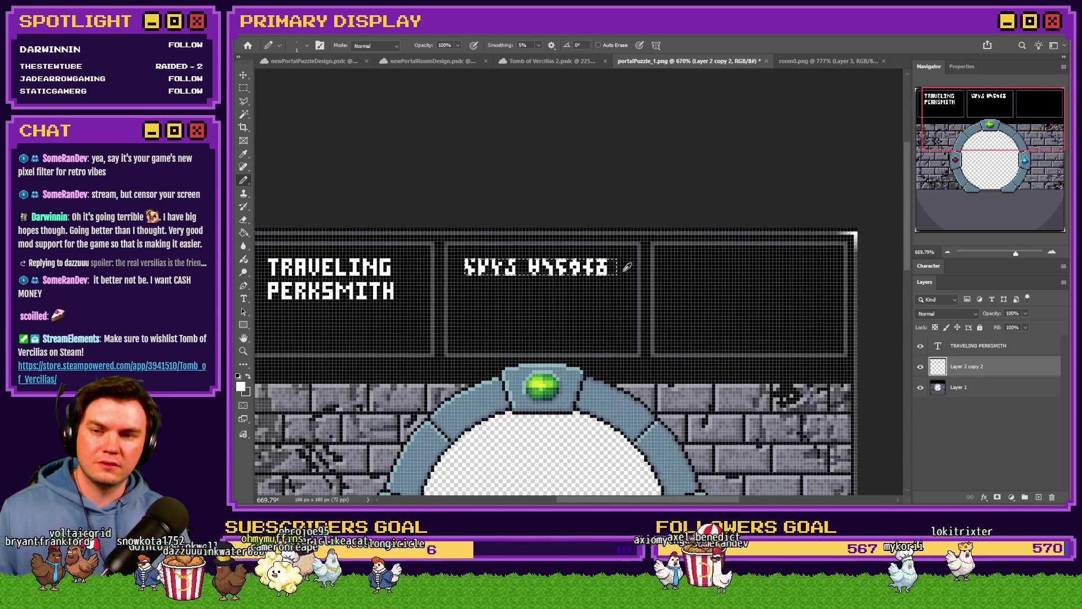
scroll(581, 255, up, 1)
scroll(580, 256, up, 2)
Select the whole rune line, nudge it right to centre it, then mark the second word's left runes.
click(243, 88)
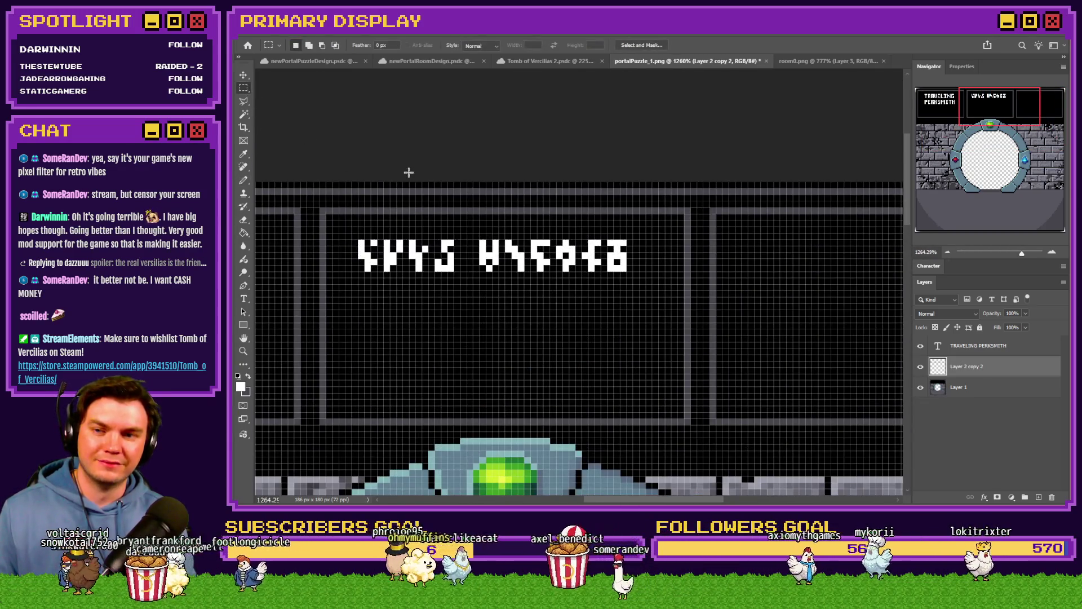
click(351, 244)
scroll(351, 243, up, 2)
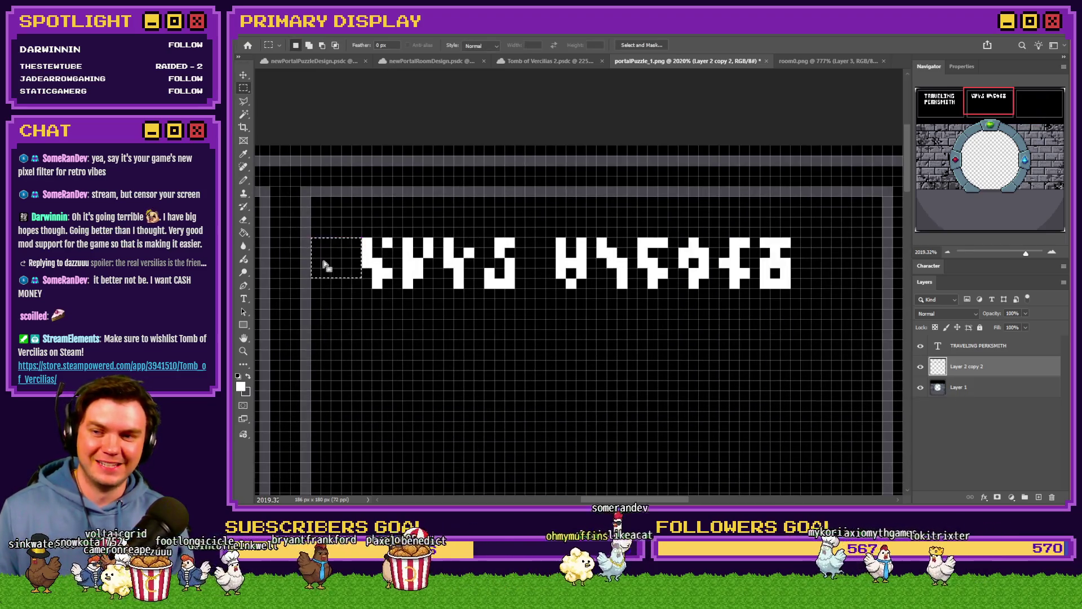
drag(339, 264, 812, 265)
drag(820, 219, 370, 320)
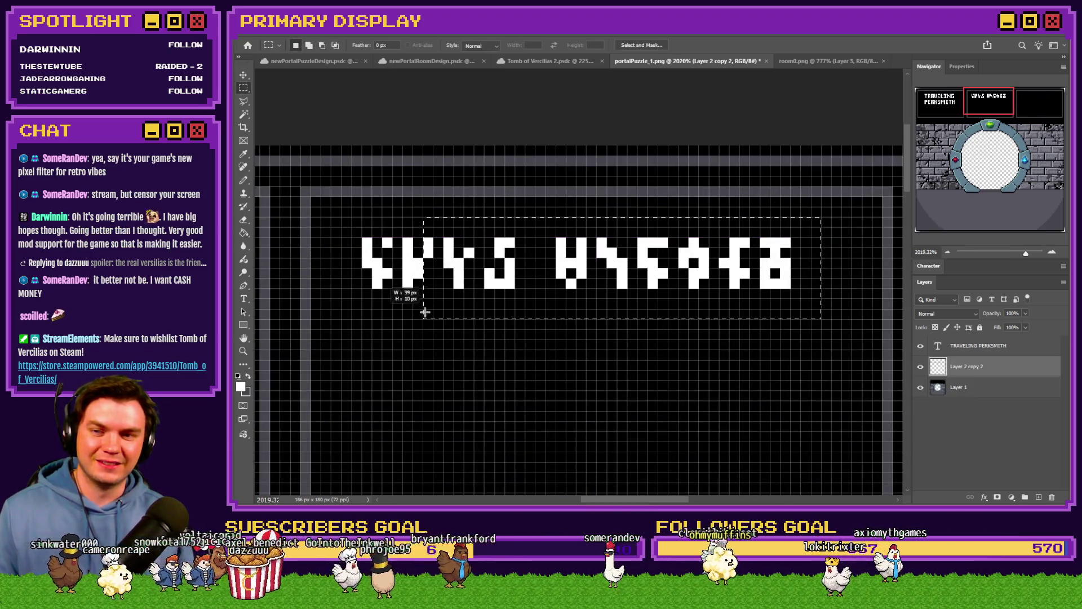
key(ctrl+Right)
key(ctrl+Right)
key(ctrl+Right)
key(ctrl+d)
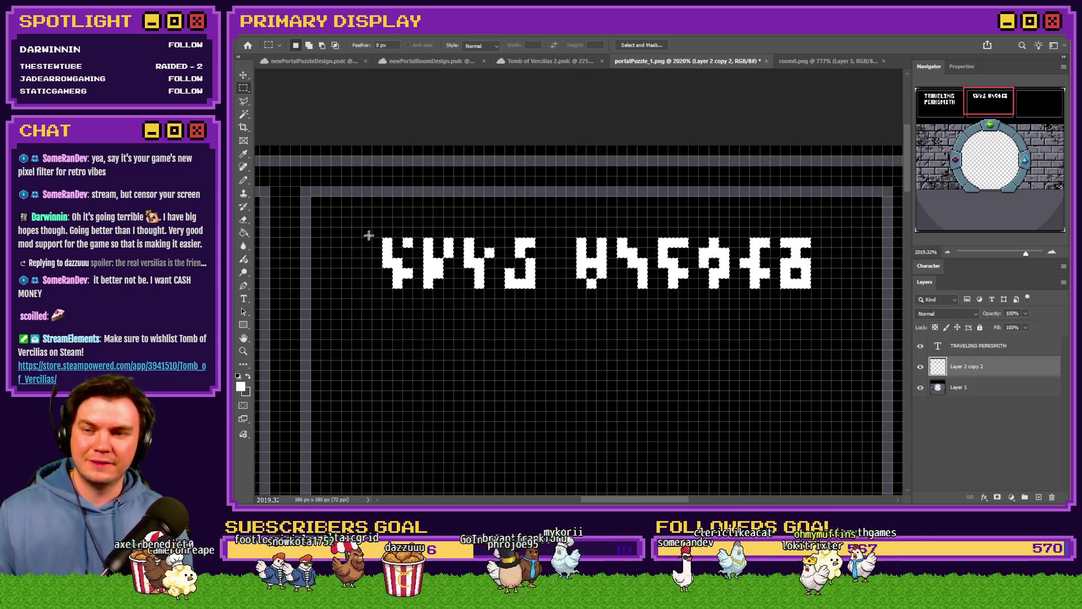
drag(312, 288, 814, 273)
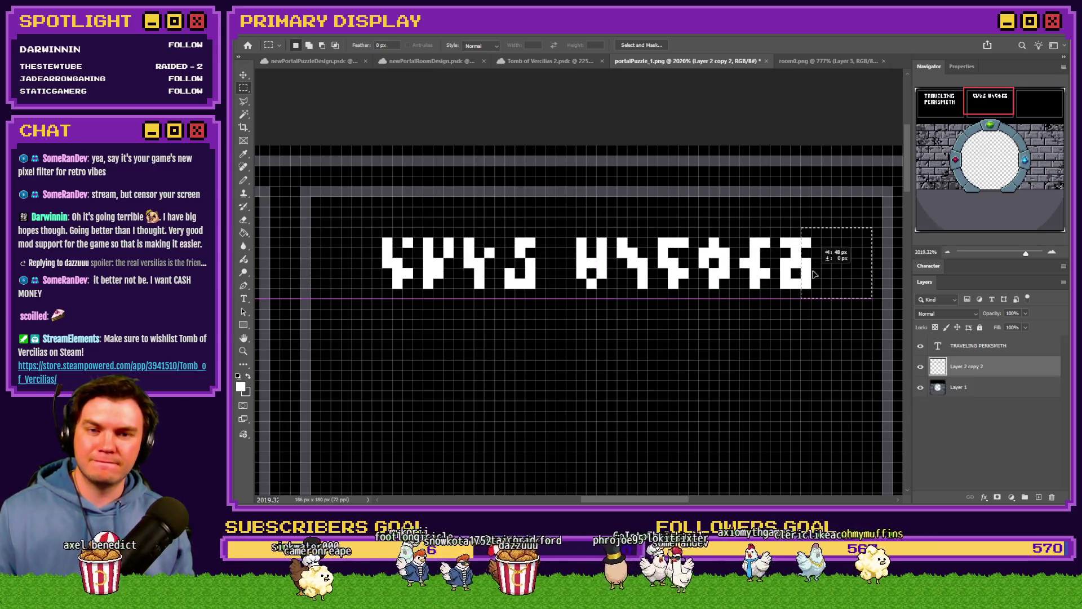
scroll(789, 263, down, 5)
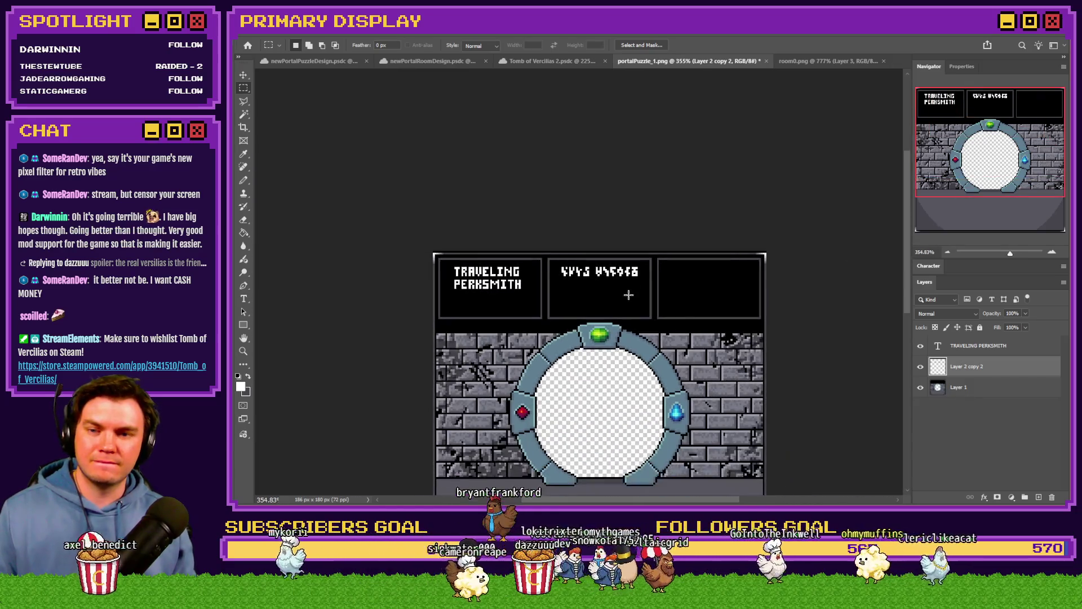
scroll(597, 300, up, 2)
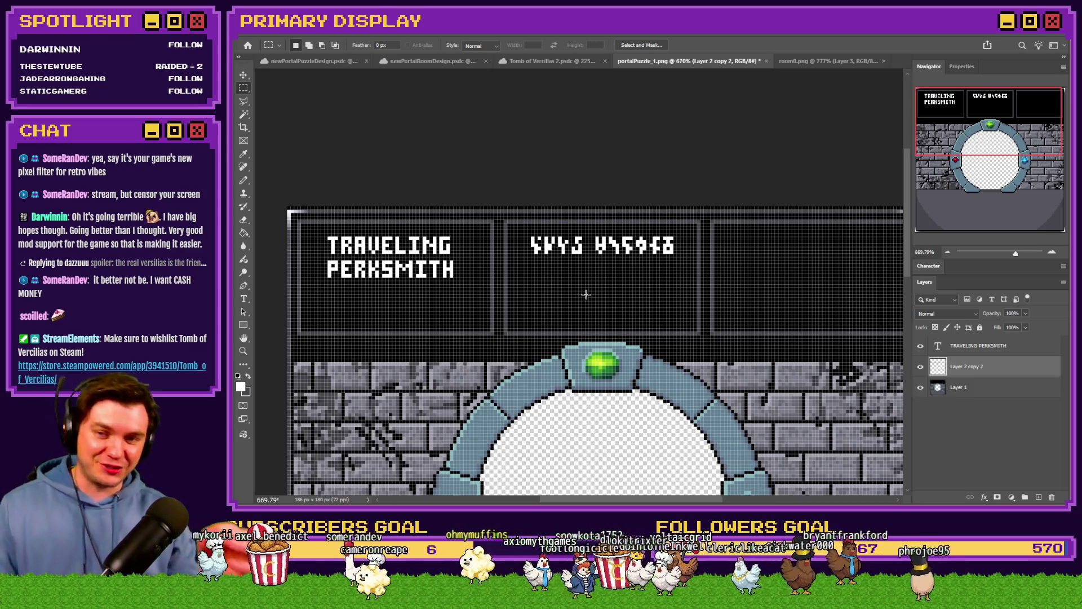
scroll(616, 261, up, 3)
scroll(619, 263, up, 2)
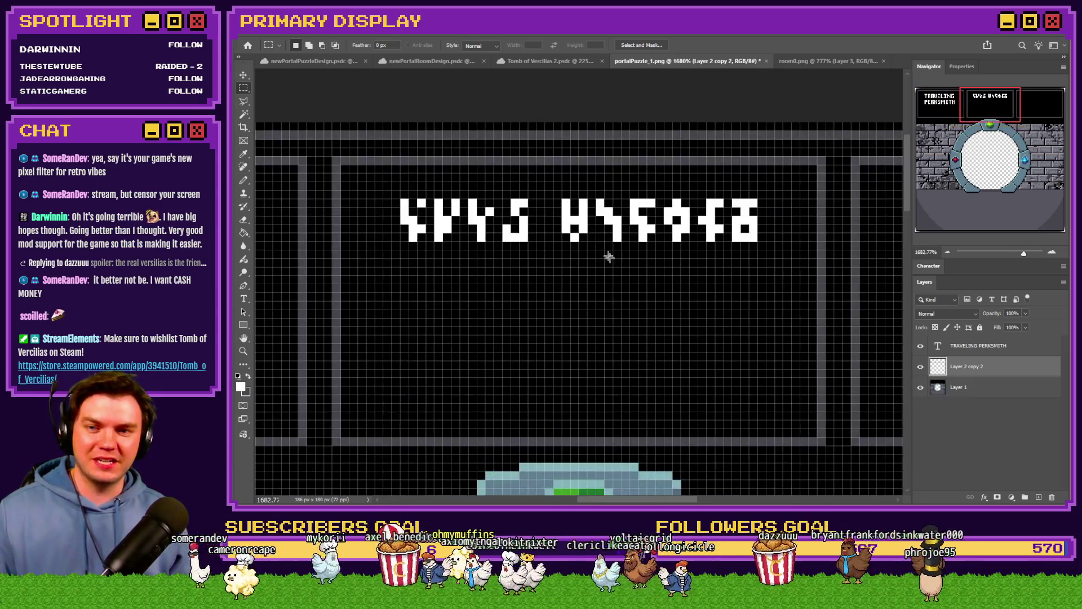
drag(563, 201, 656, 241)
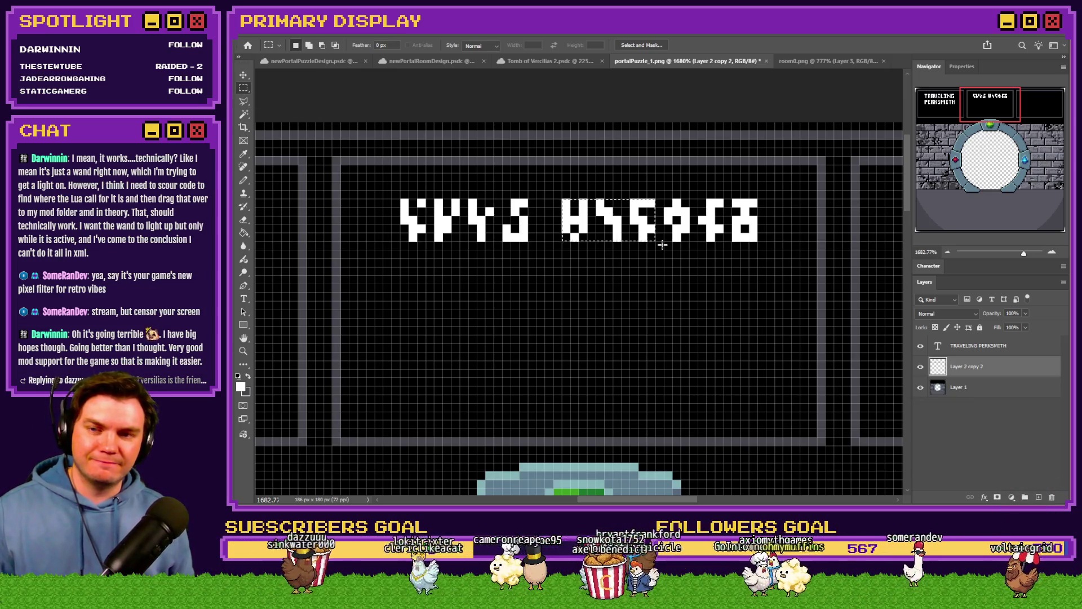
Paste the marked runes as a second line and add a copied top-line rune to it.
key(ctrl+c)
key(ctrl+v)
scroll(436, 287, down, 2)
scroll(436, 288, up, 2)
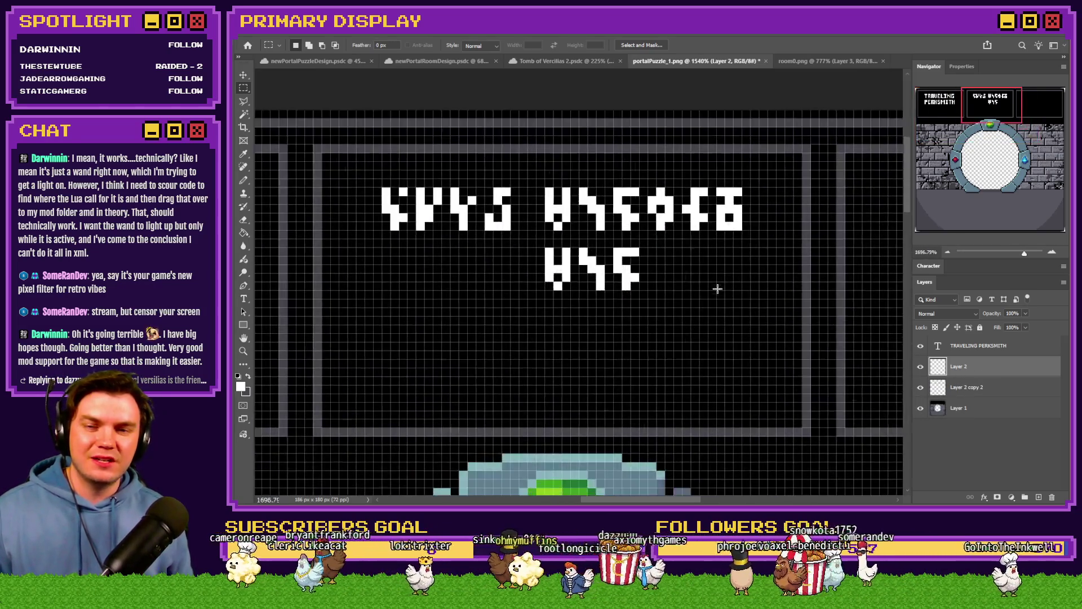
key(Left)
key(Left)
key(Left)
key(Left)
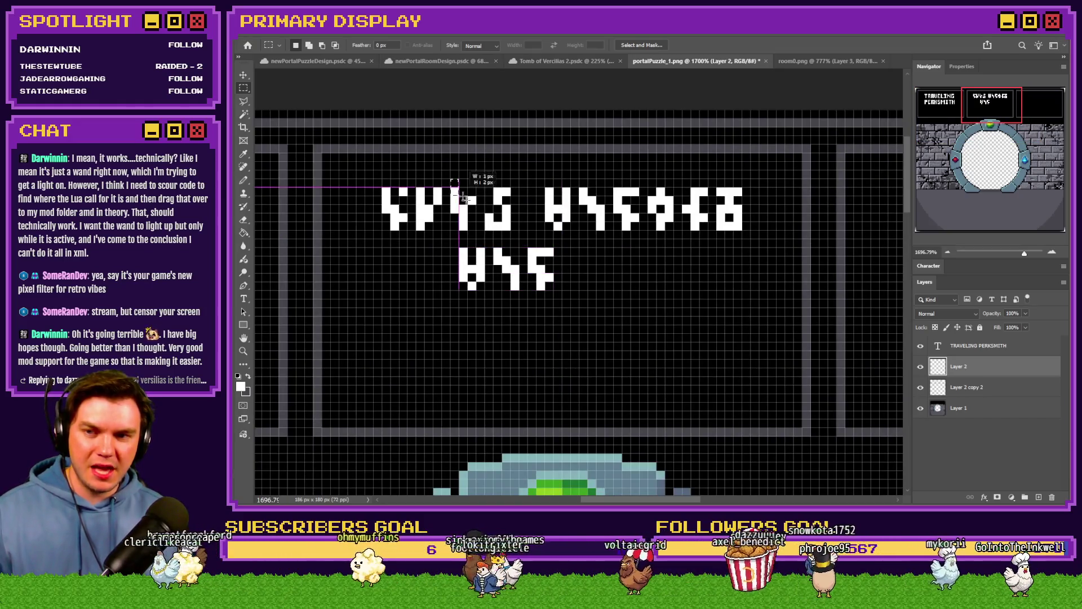
drag(454, 185, 511, 237)
key(ctrl+c)
key(Return)
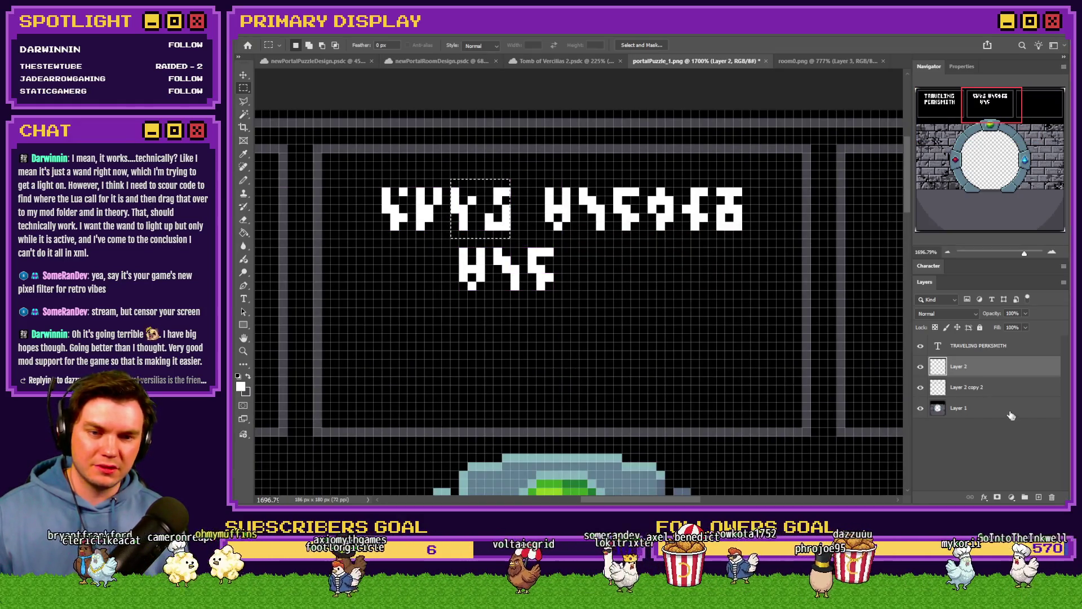
click(973, 387)
key(ctrl+v)
drag(461, 194, 626, 269)
scroll(518, 196, up, 1)
scroll(519, 195, up, 1)
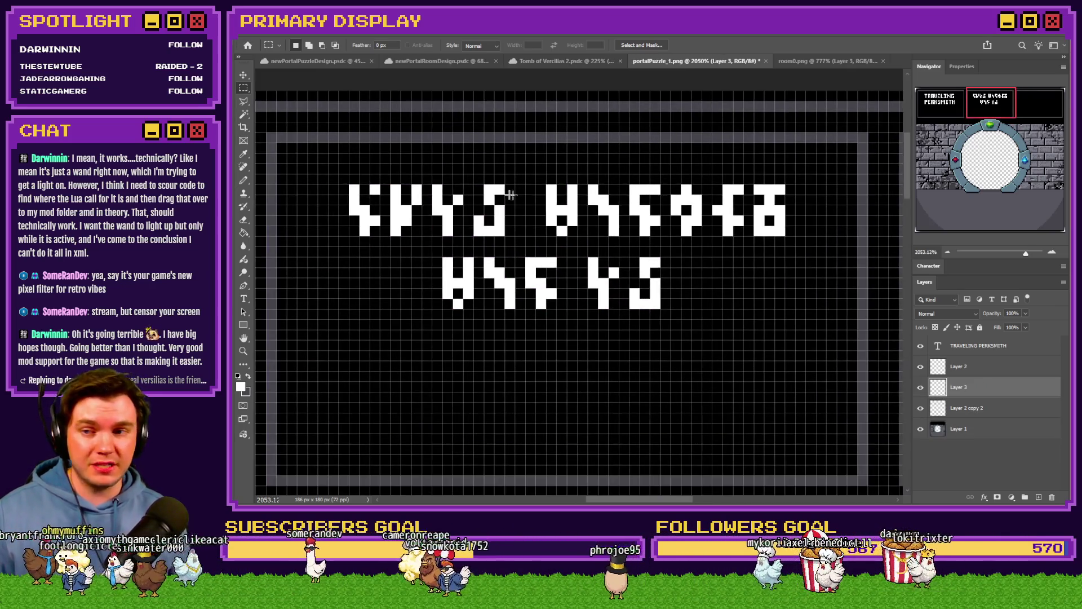
drag(631, 278, 641, 278)
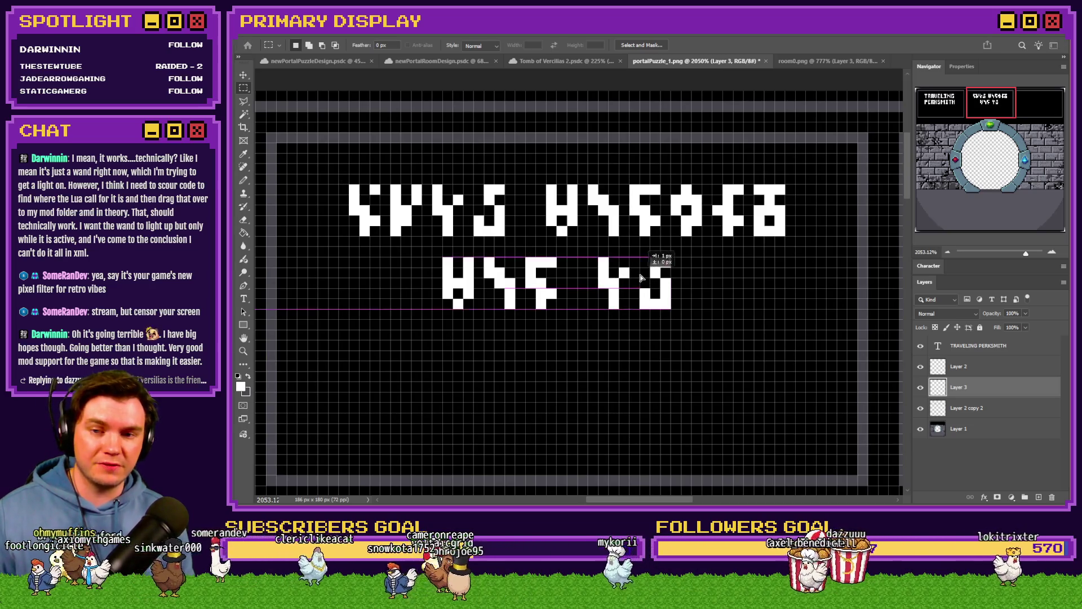
Copy the first rune to the second line's end, merge the rune layers and centre that line.
mouse_move(349, 185)
mouse_down()
mouse_move(385, 221)
mouse_move(380, 234)
mouse_up()
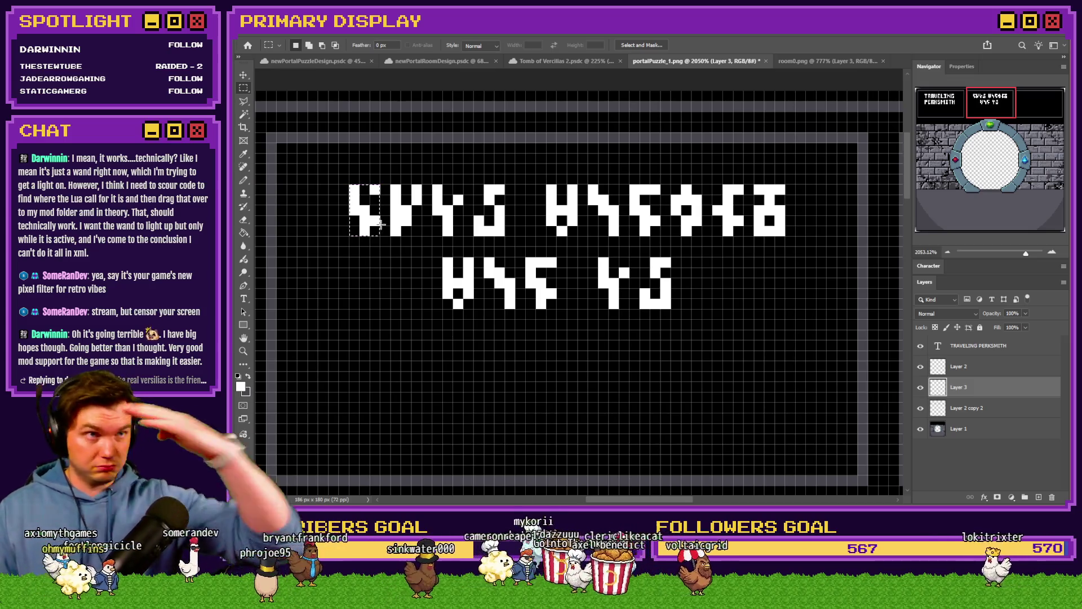
key(ctrl+e)
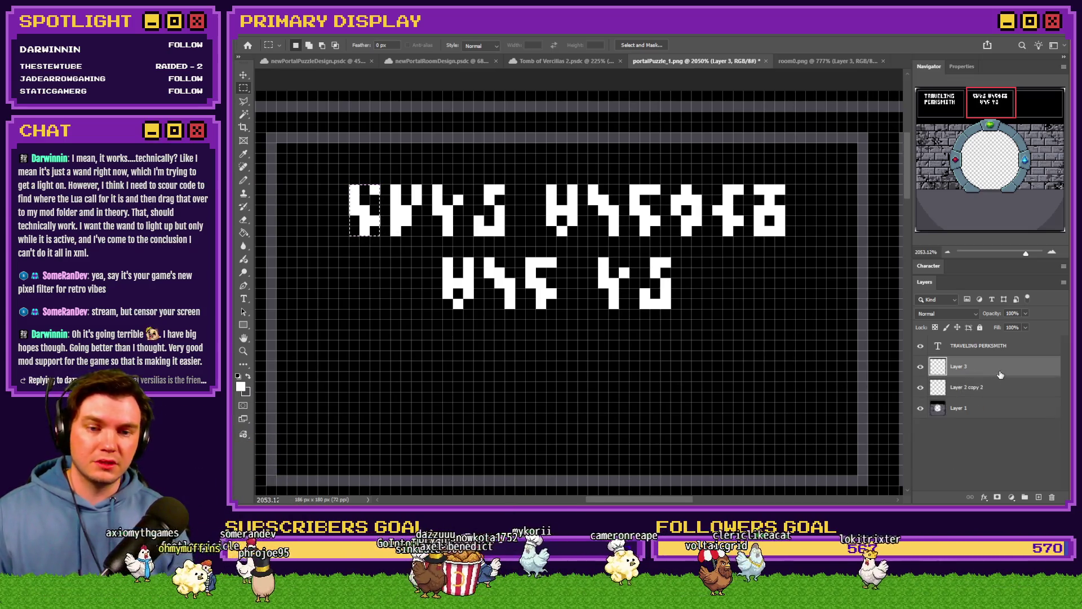
key(ctrl+j)
drag(378, 220, 695, 290)
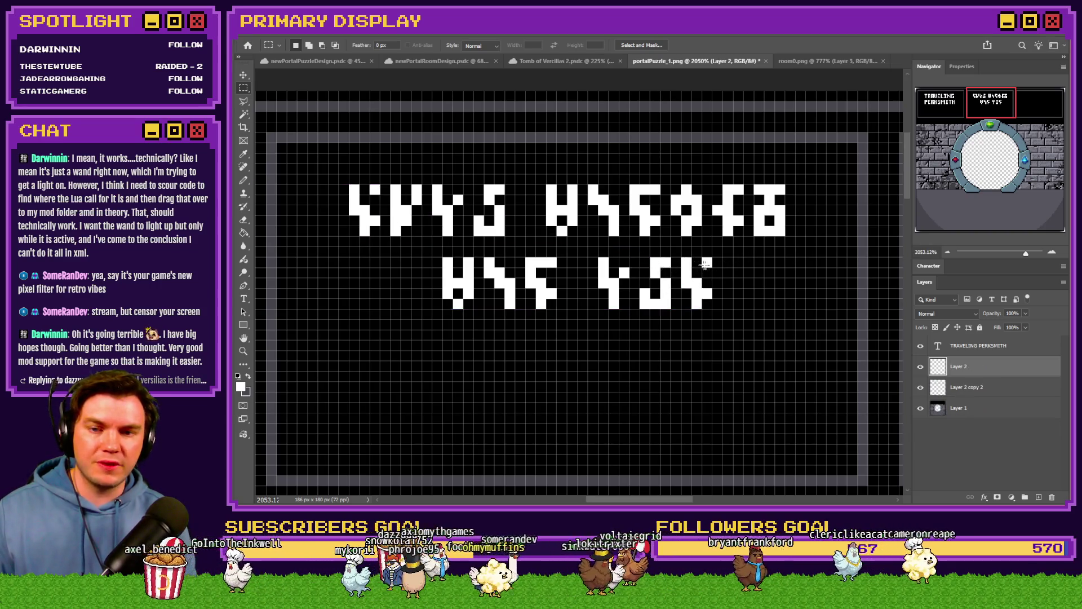
drag(702, 264, 312, 290)
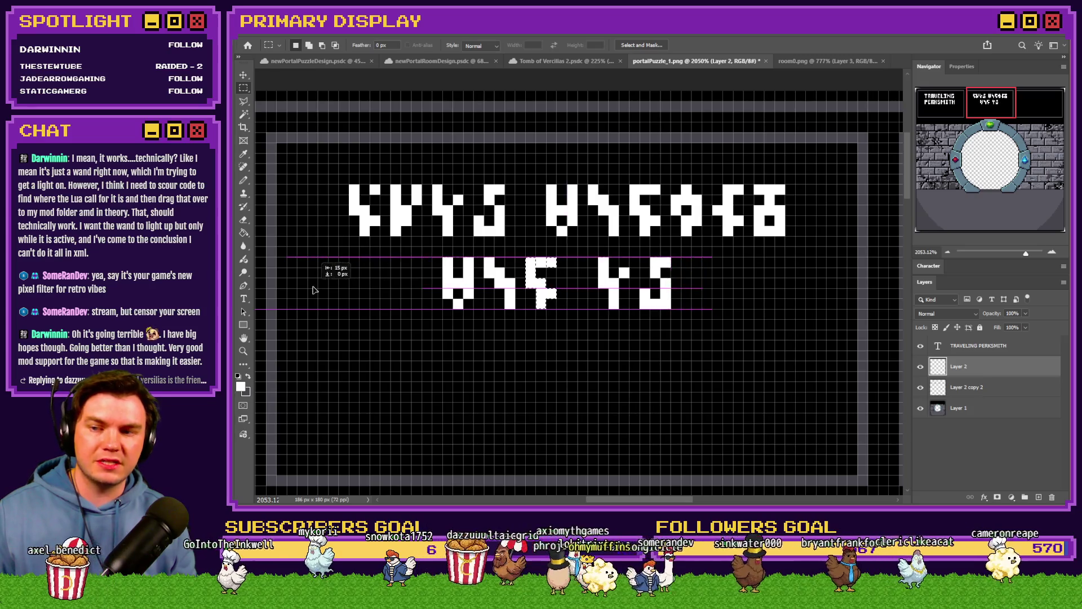
key(ctrl+z)
key(ctrl+d)
key(ctrl+e)
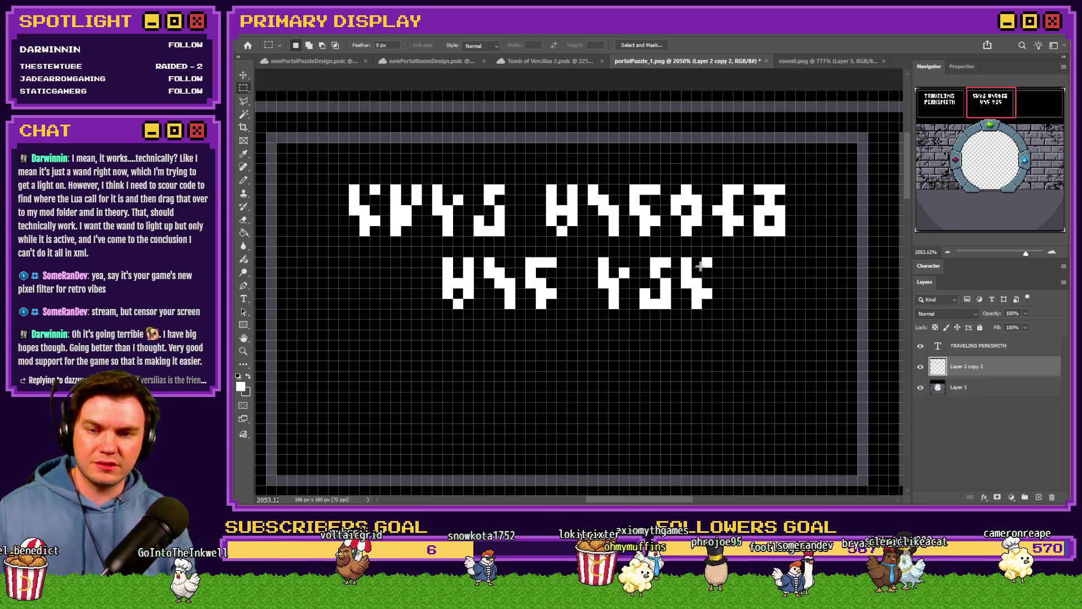
mouse_move(512, 309)
mouse_down()
mouse_move(369, 293)
mouse_move(647, 290)
mouse_move(495, 296)
mouse_up()
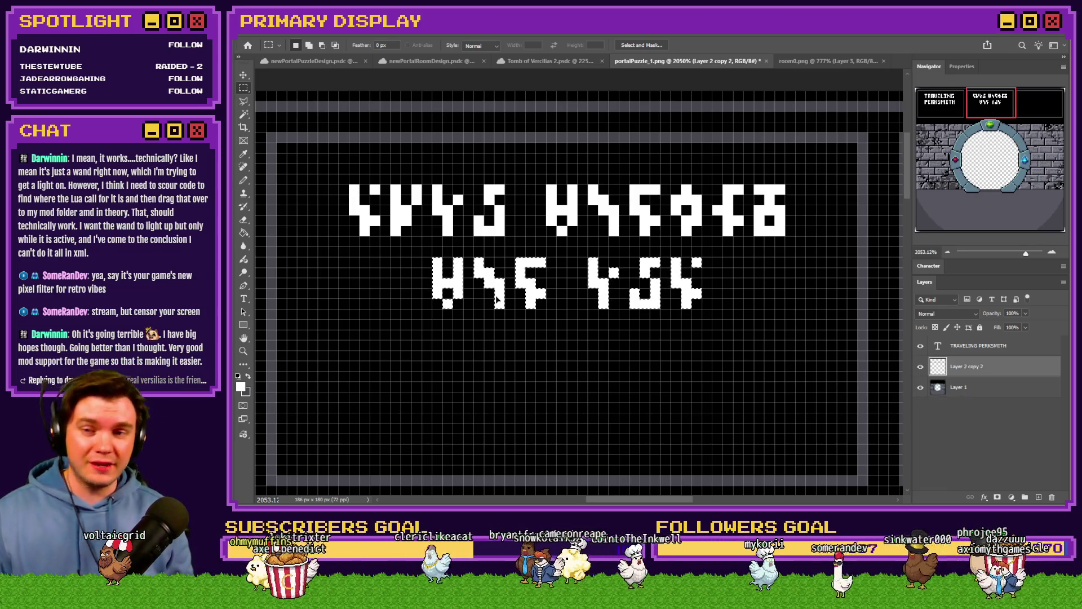
scroll(569, 251, down, 3)
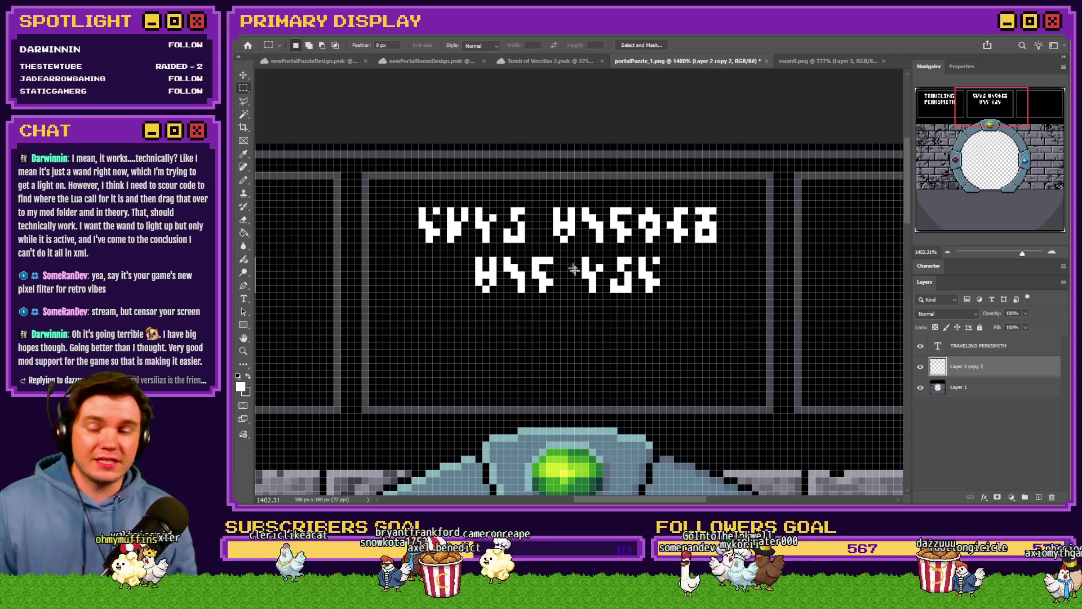
scroll(599, 285, down, 2)
scroll(595, 284, up, 2)
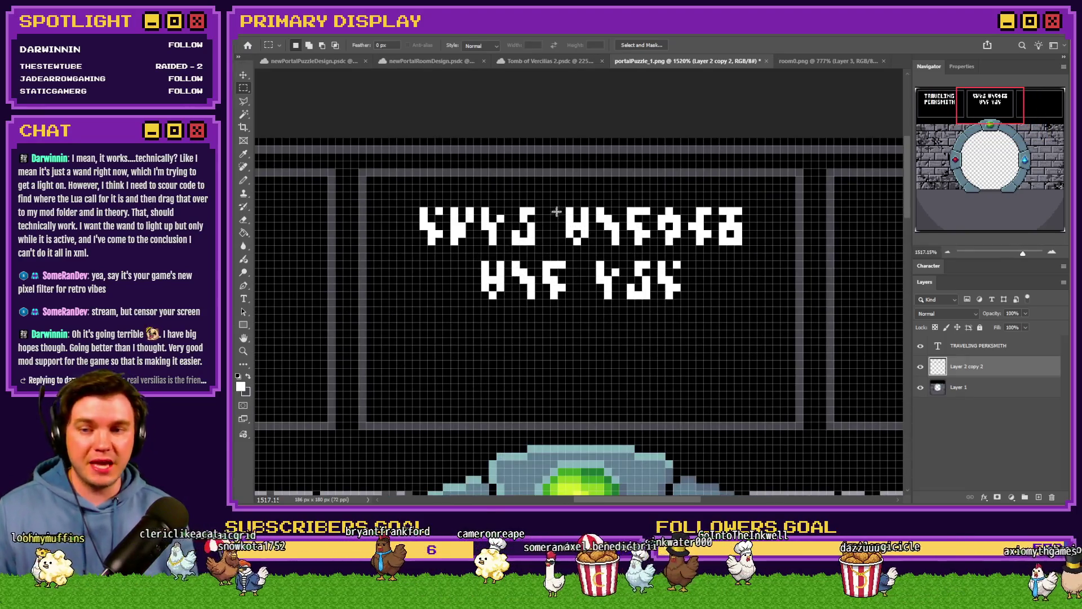
scroll(557, 208, up, 1)
Duplicate the top line's second word as a third line and flip it horizontally.
drag(567, 203, 809, 253)
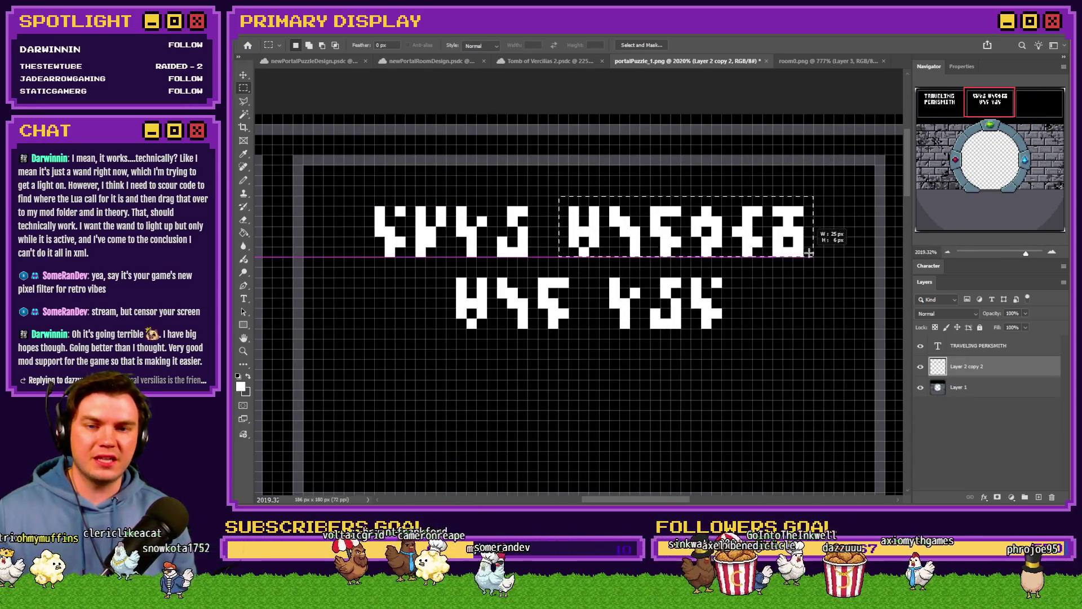
key(ctrl+j)
drag(705, 233, 616, 384)
right_click(616, 385)
key(Escape)
key(ctrl+t)
right_click(607, 397)
click(634, 567)
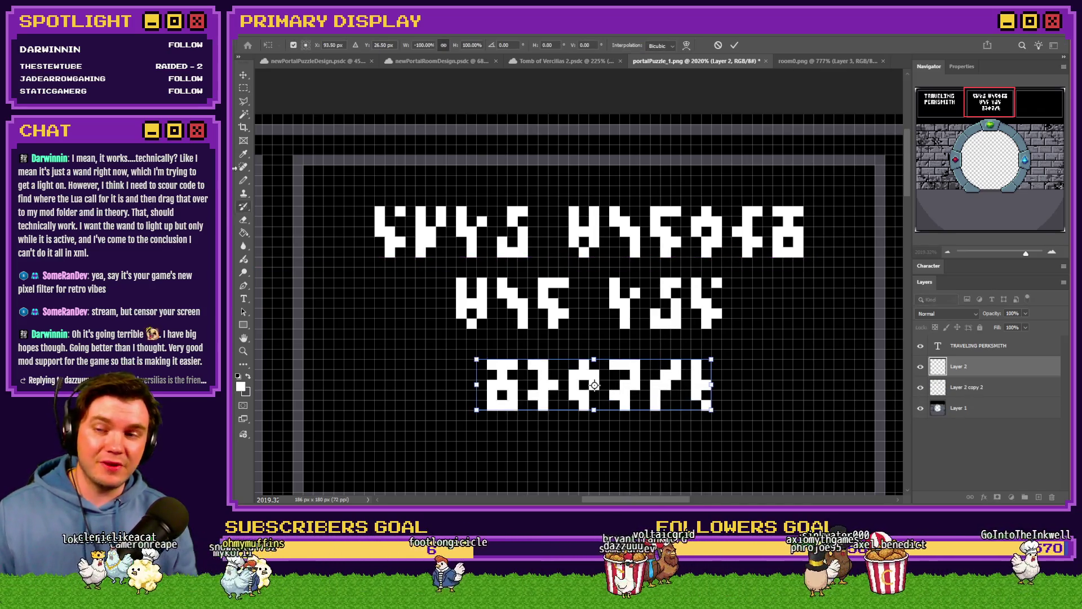
key(Return)
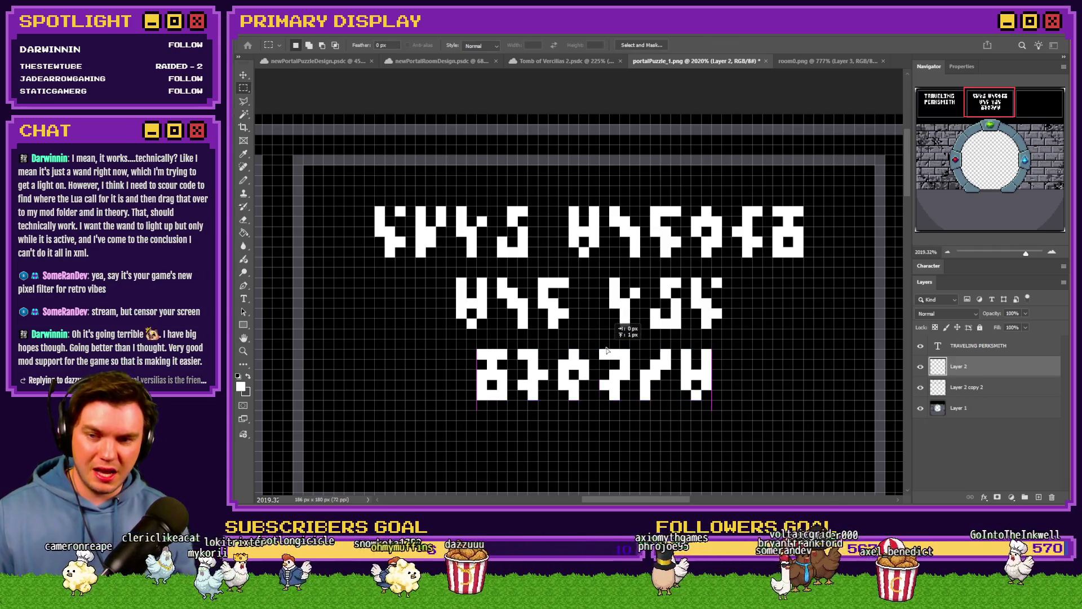
drag(622, 351, 615, 359)
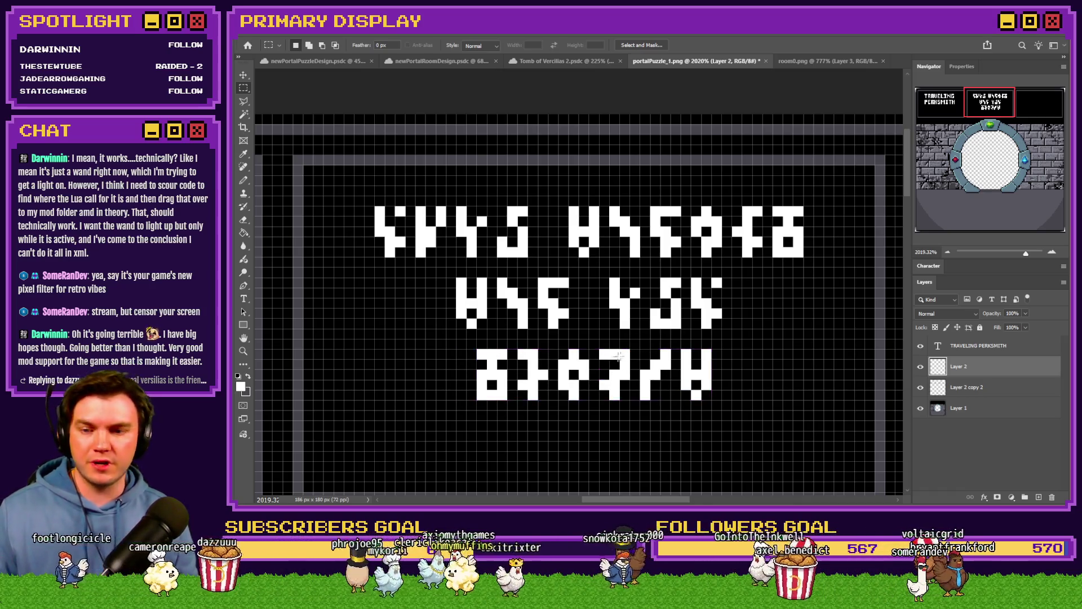
Open a gap in the third line and paste a copied top-line rune at its end.
drag(700, 348, 583, 398)
mouse_move(634, 372)
mouse_down()
mouse_move(660, 372)
mouse_move(606, 380)
mouse_up()
key(ctrl+d)
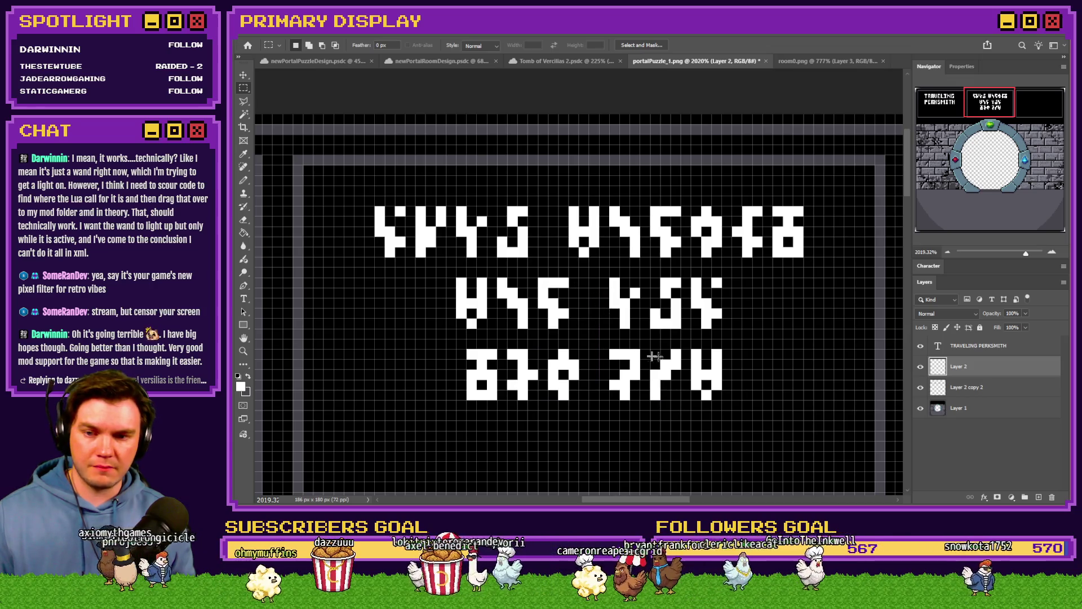
drag(581, 344, 461, 417)
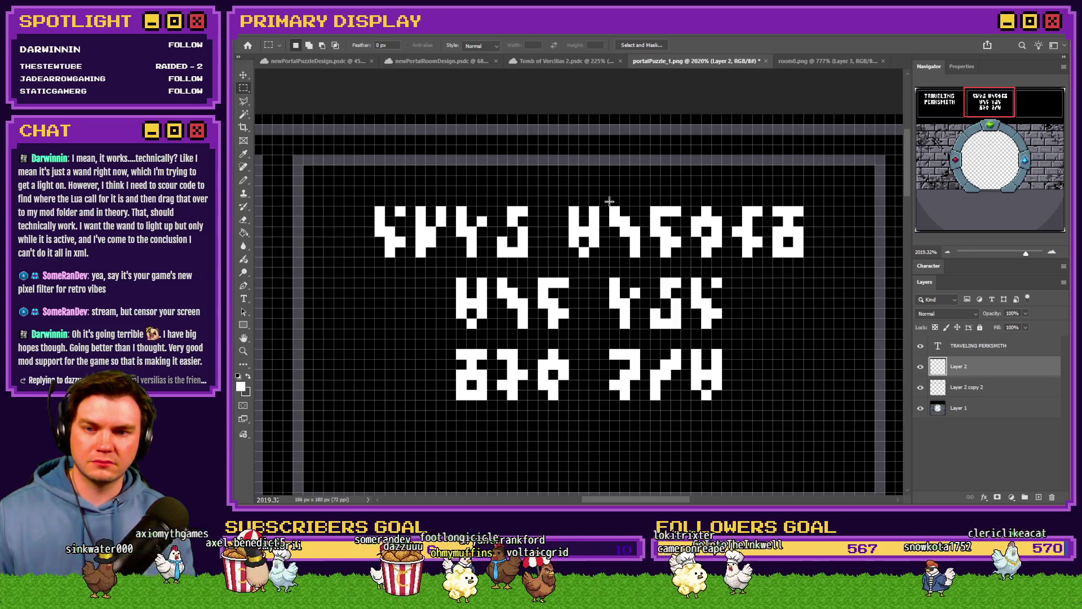
drag(694, 245, 724, 250)
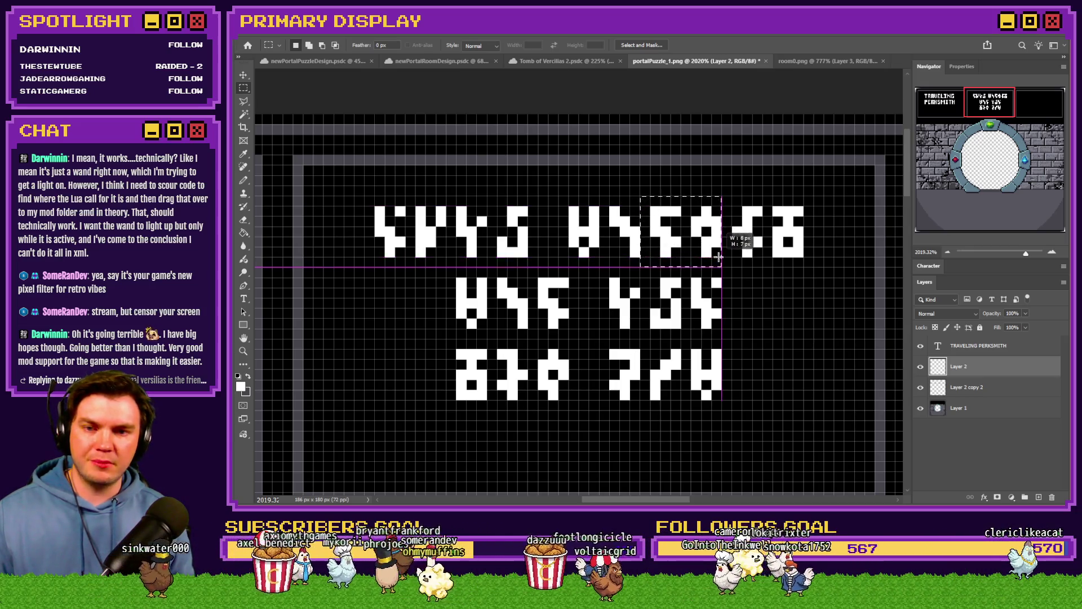
key(ctrl+c)
click(660, 279)
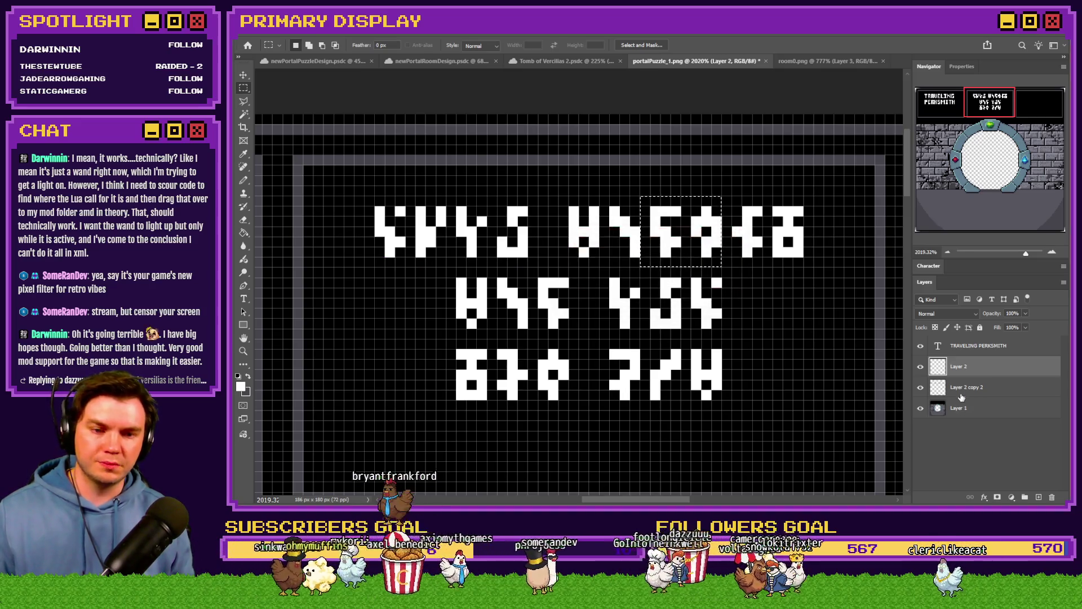
click(964, 387)
key(ctrl+c)
key(ctrl+v)
mouse_move(809, 307)
mouse_down()
mouse_move(791, 381)
mouse_move(781, 379)
mouse_up()
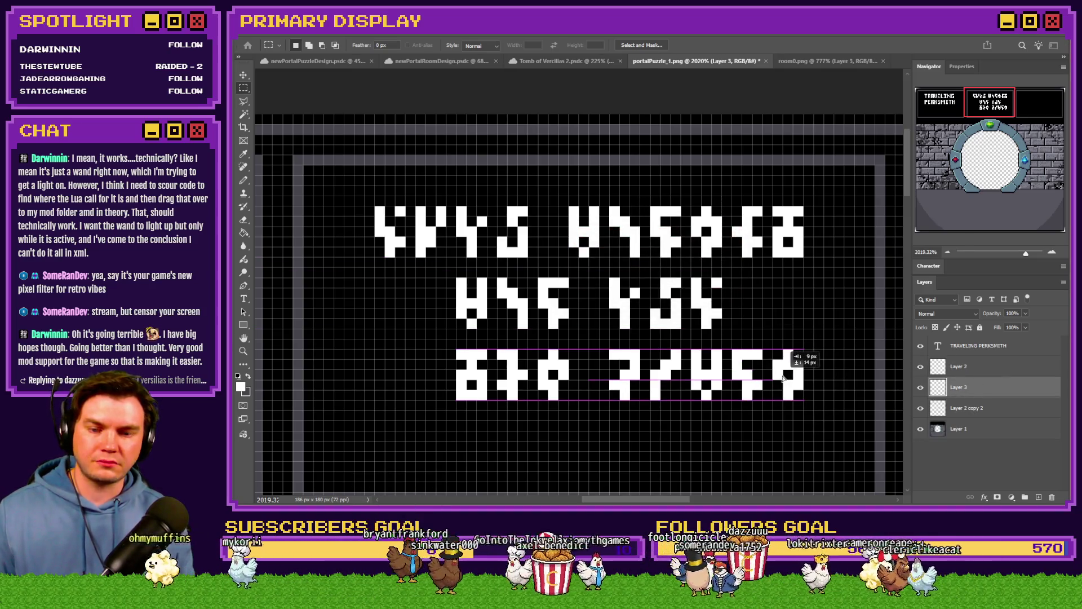
Merge the rune layers into one and centre the third rune line in the panel.
key(ctrl+e)
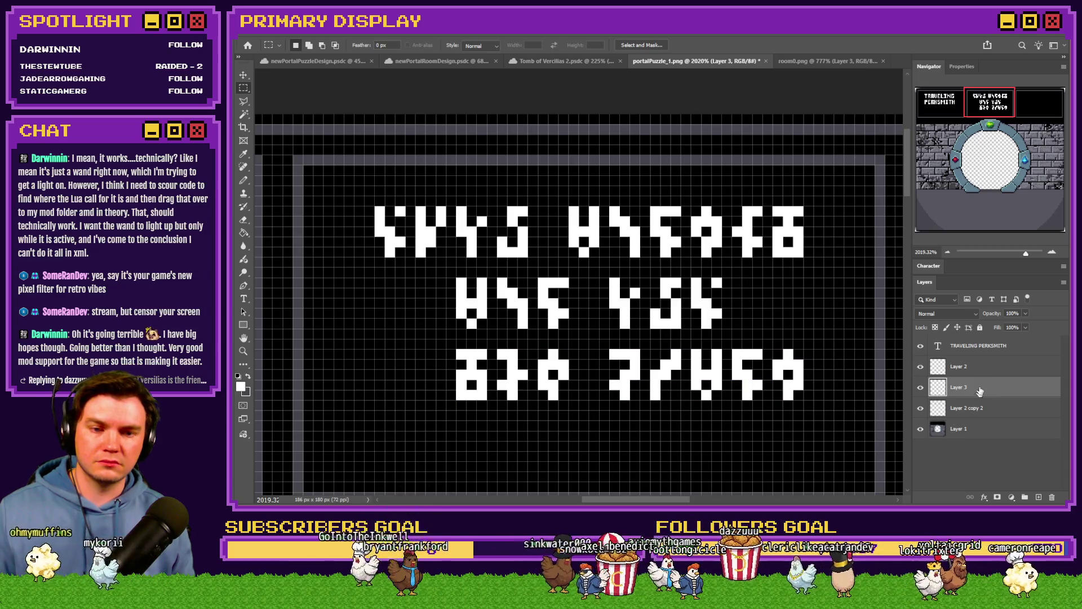
click(959, 366)
key(ctrl+e)
drag(813, 340, 484, 403)
drag(557, 367, 514, 367)
key(ctrl+d)
scroll(530, 327, down, 3)
scroll(541, 334, down, 1)
scroll(550, 338, down, 3)
scroll(558, 344, down, 1)
scroll(559, 344, up, 2)
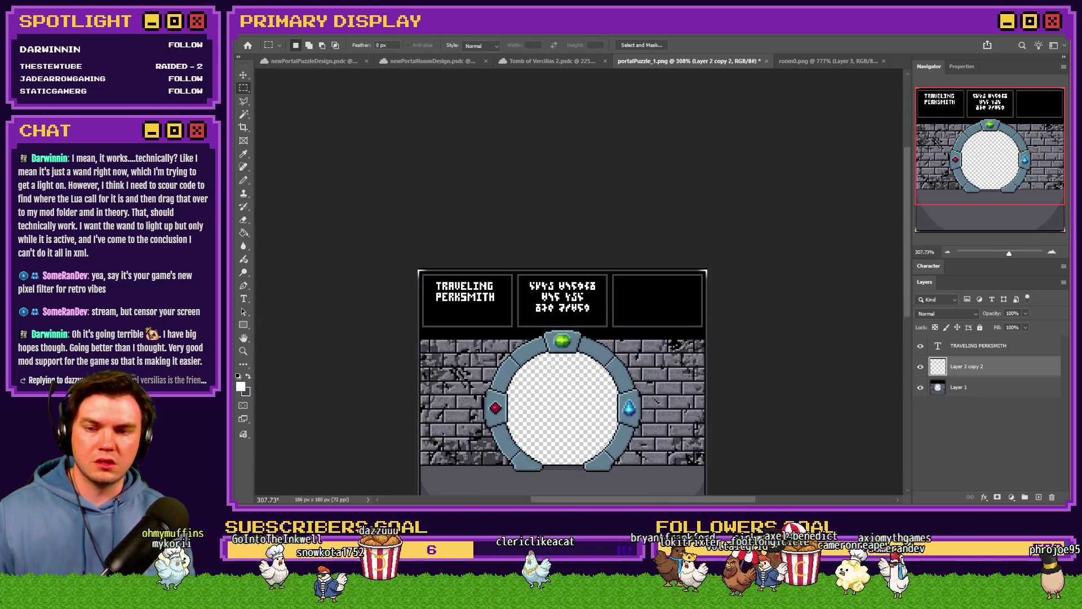
scroll(549, 355, up, 2)
Duplicate the TRAVELING PERKSMITH text layer and move the copy into the third panel.
click(973, 346)
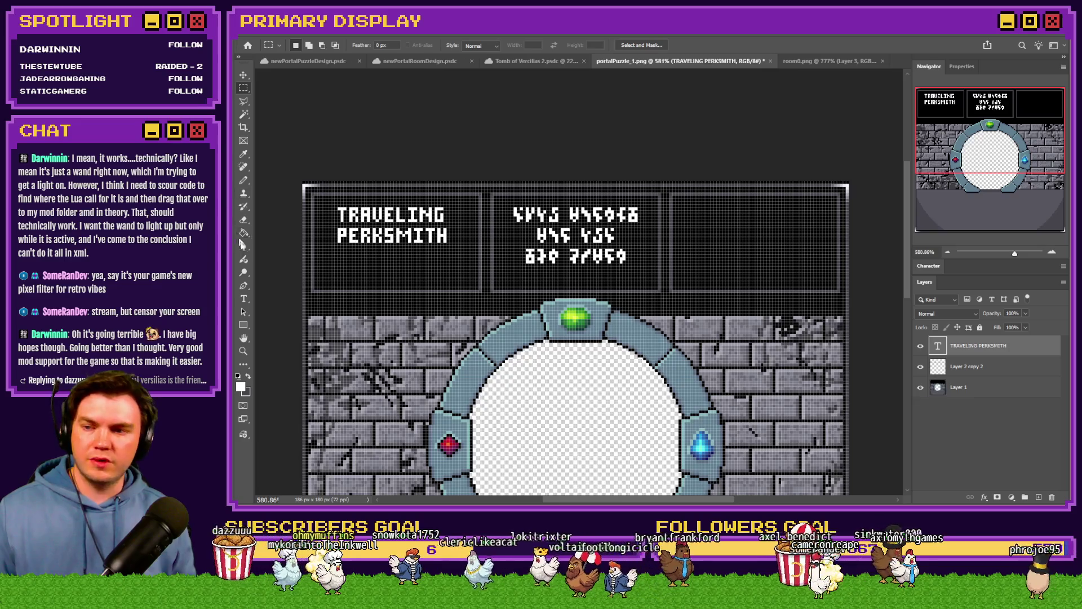
key(t)
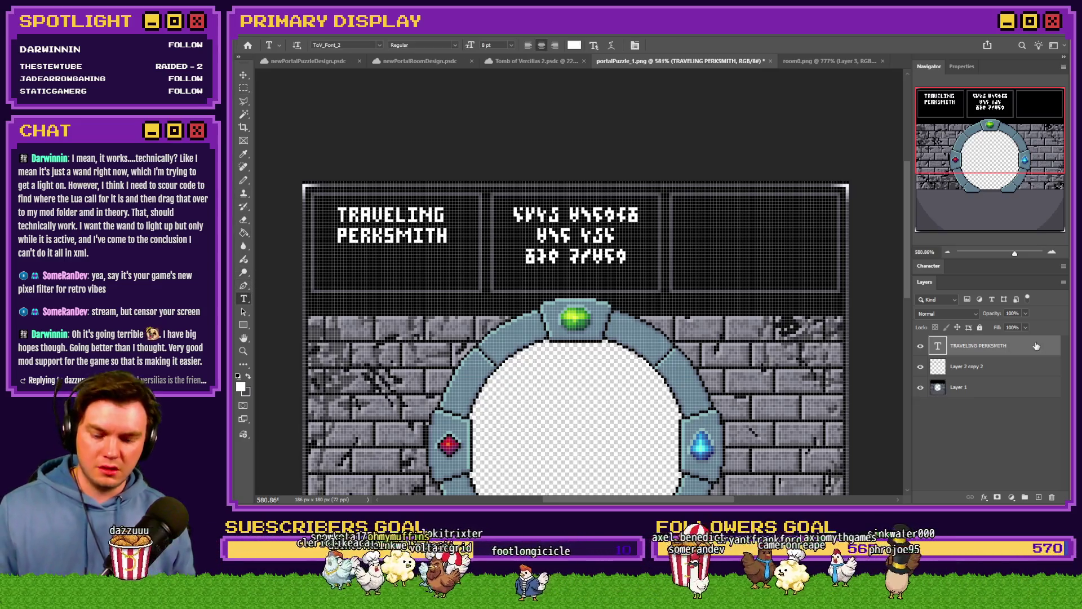
key(ctrl+j)
mouse_move(981, 367)
mouse_down()
mouse_move(1004, 376)
mouse_move(1004, 391)
mouse_up()
drag(606, 297, 898, 296)
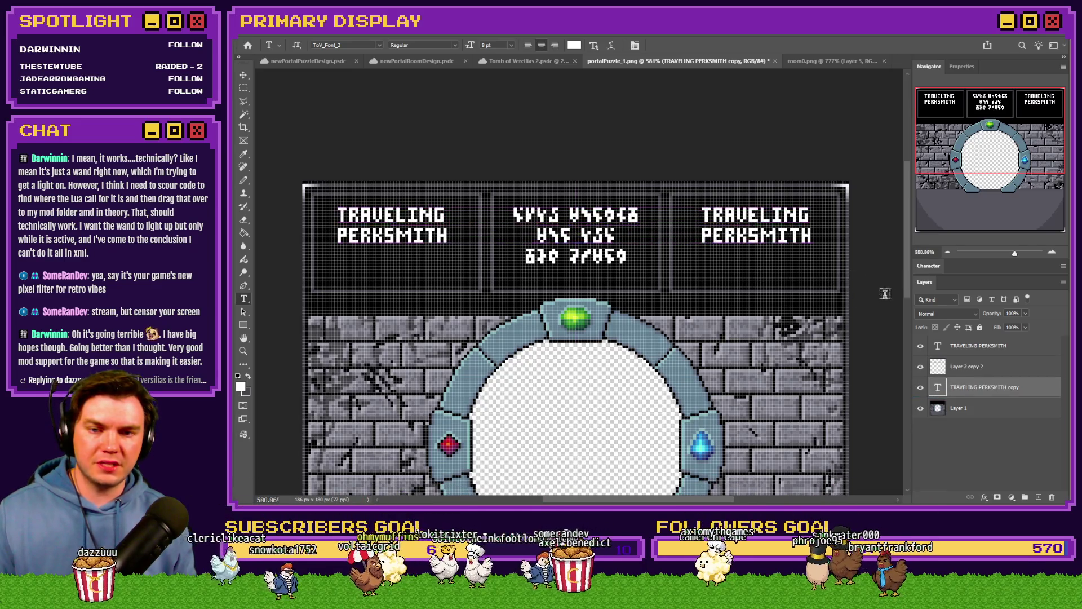
key(alt+Tab)
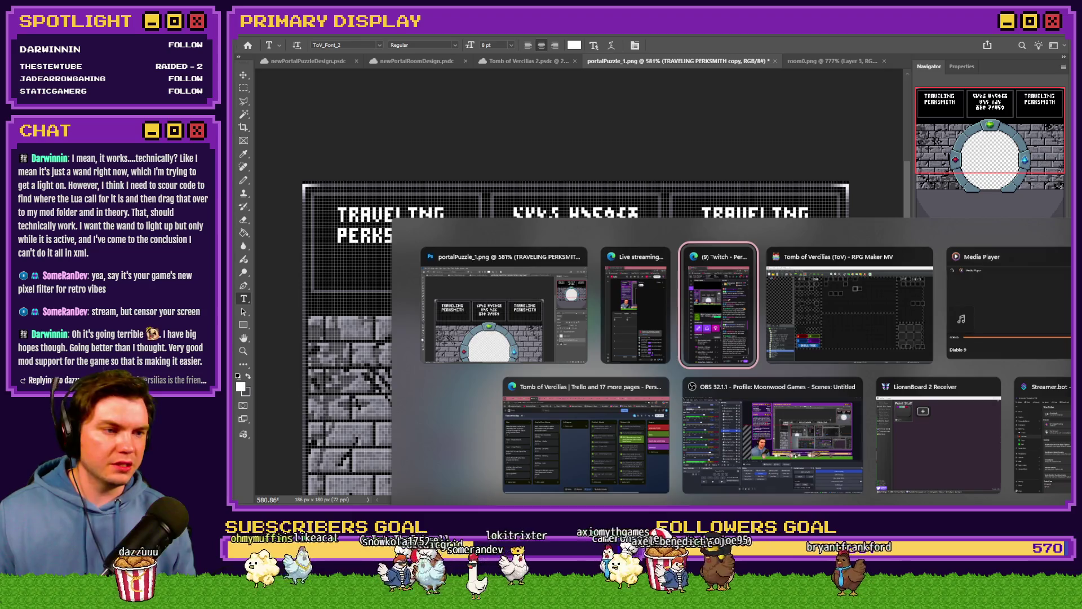
key(Escape)
Replace the copied title with PERK CARD, commit it and drag it down to the panel's middle.
click(788, 229)
key(ctrl+a)
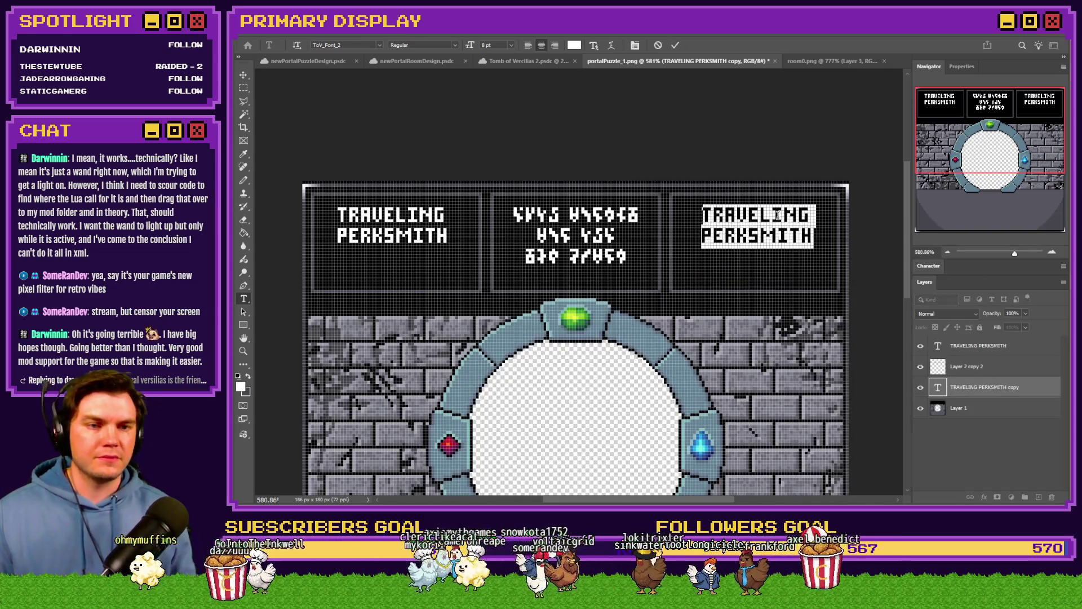
key(BackSpace)
text(Perk)
key(BackSpace)
key(BackSpace)
key(BackSpace)
key(BackSpace)
text(PERK CARD)
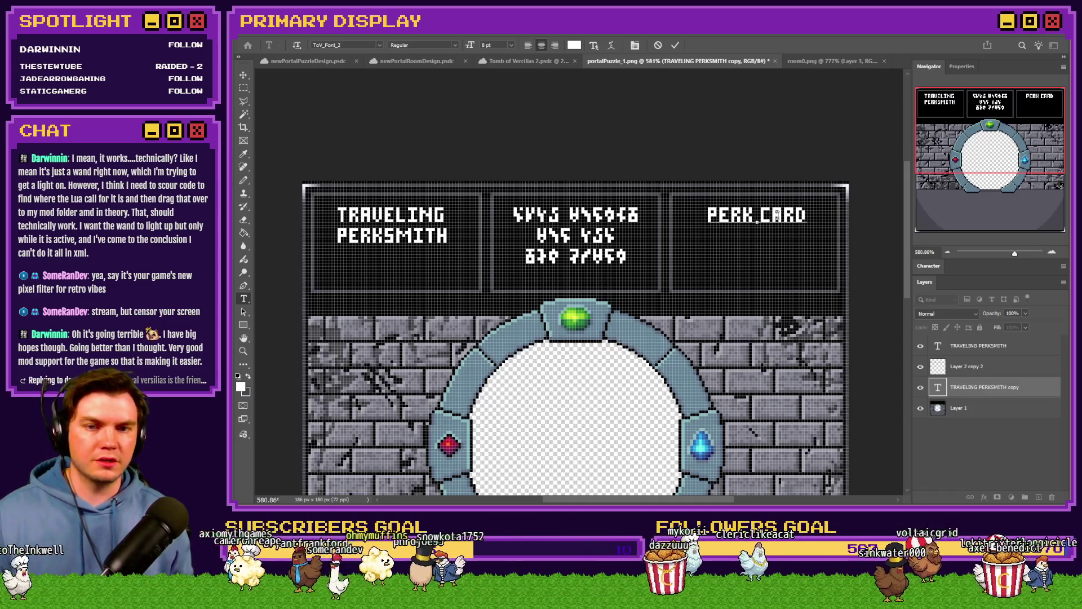
click(243, 88)
drag(799, 216, 800, 246)
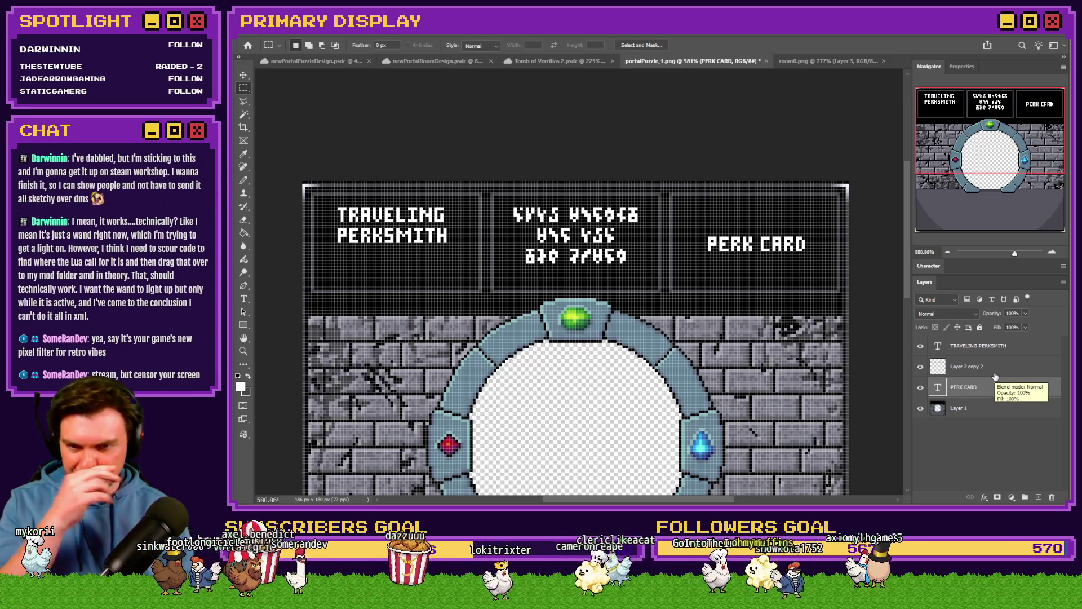
click(1007, 348)
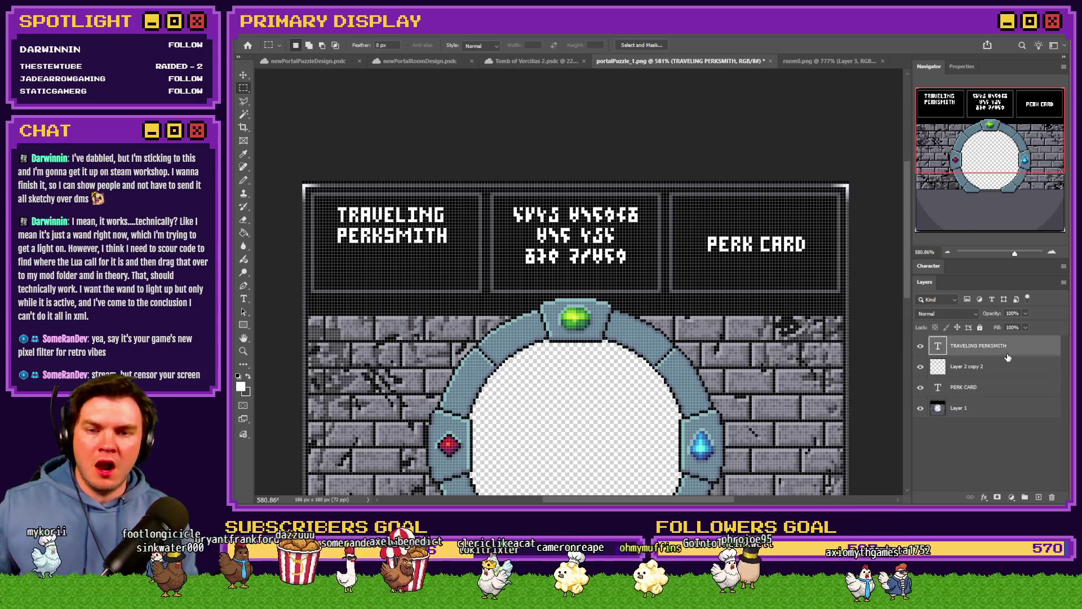
Merge both title texts into the panel art and raise the three panels' bottom edge to shorten them.
key(Delete)
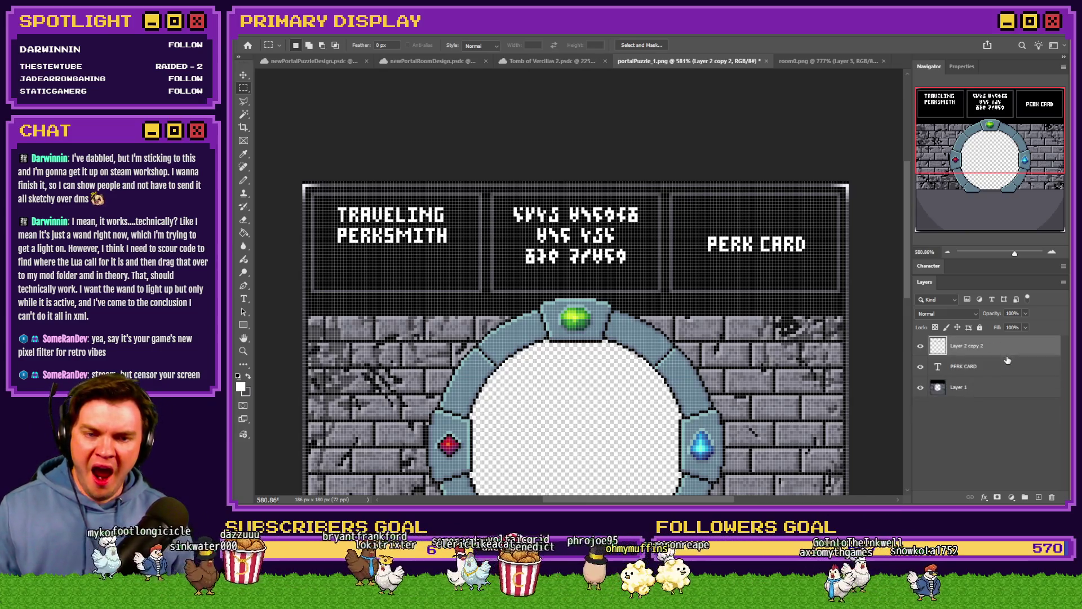
drag(1010, 368, 1016, 352)
key(Delete)
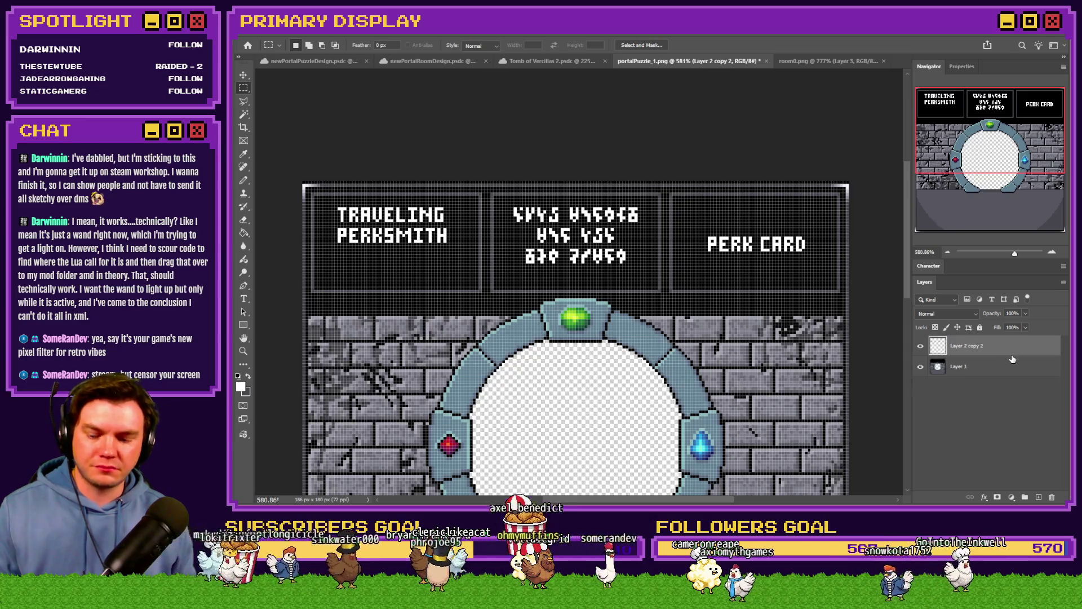
drag(470, 331, 512, 363)
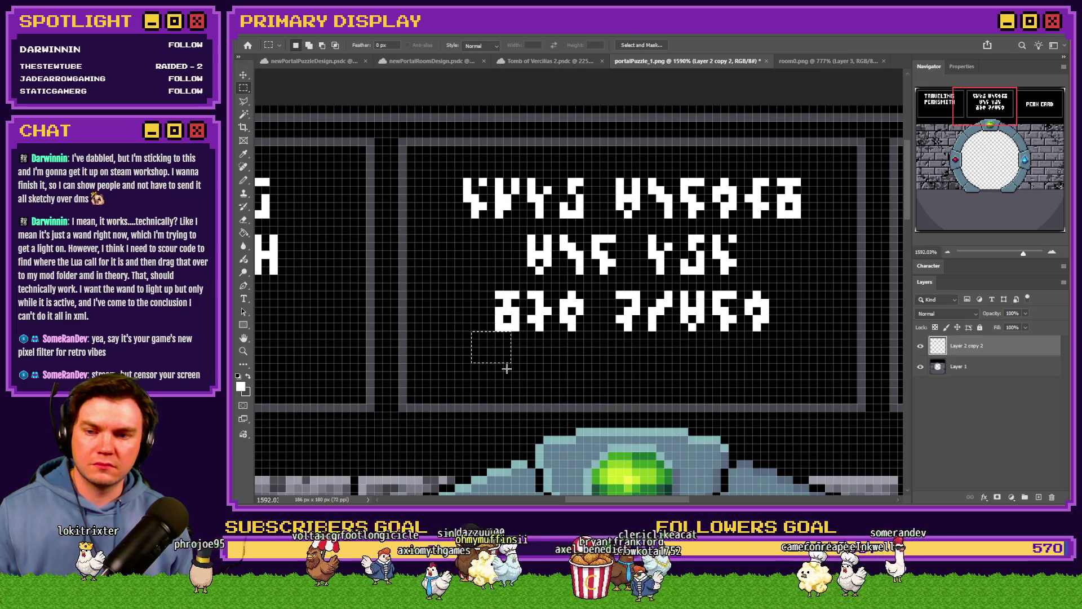
scroll(531, 381, down, 3)
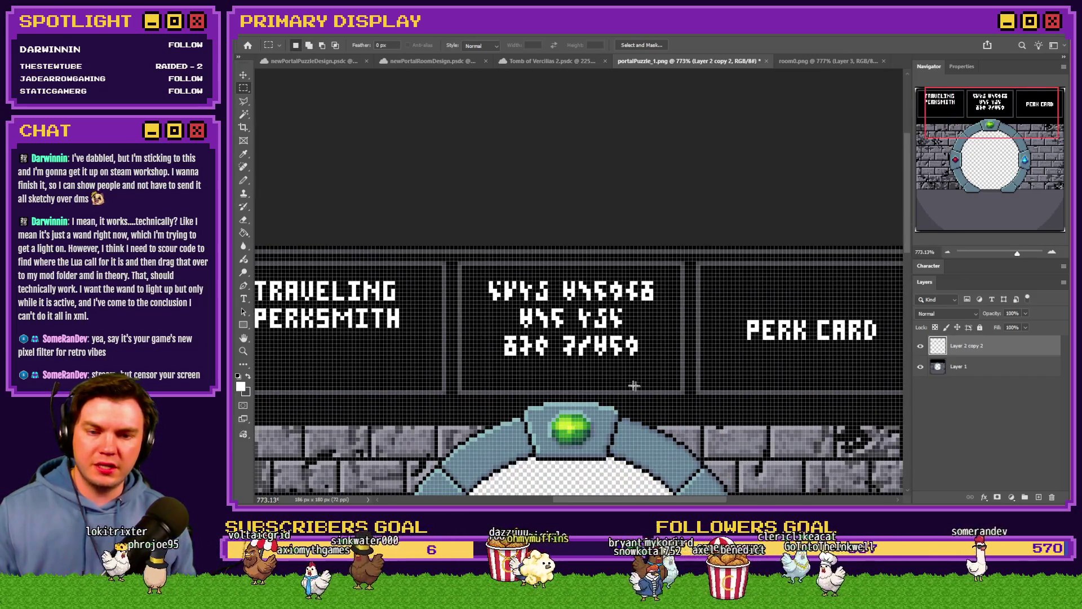
scroll(639, 387, down, 2)
drag(830, 396, 343, 371)
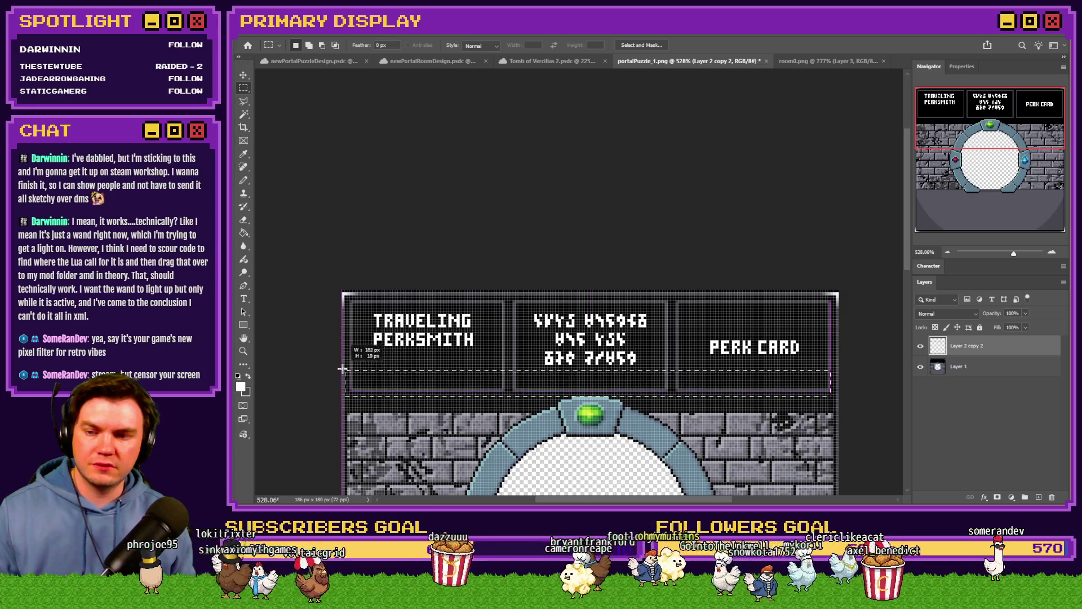
key(ctrl+Up)
key(ctrl+Up)
key(ctrl+Up)
key(ctrl+Up)
scroll(423, 361, up, 3)
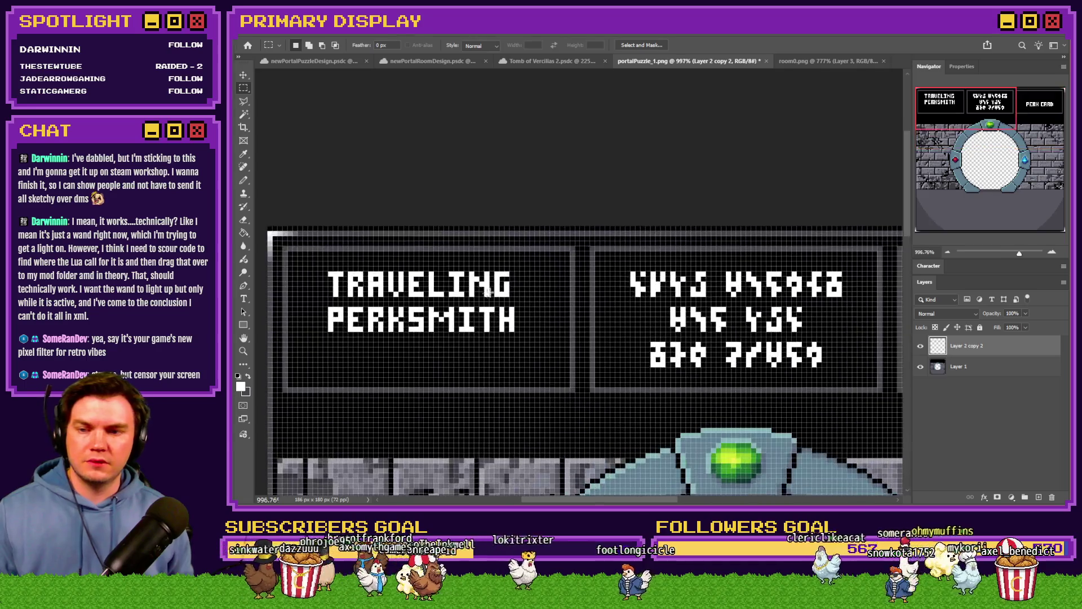
Recentre TRAVELING PERKSMITH and PERK CARD within their shortened panels.
mouse_move(326, 314)
mouse_down()
mouse_move(321, 368)
mouse_move(363, 289)
mouse_move(364, 365)
mouse_move(385, 312)
mouse_up()
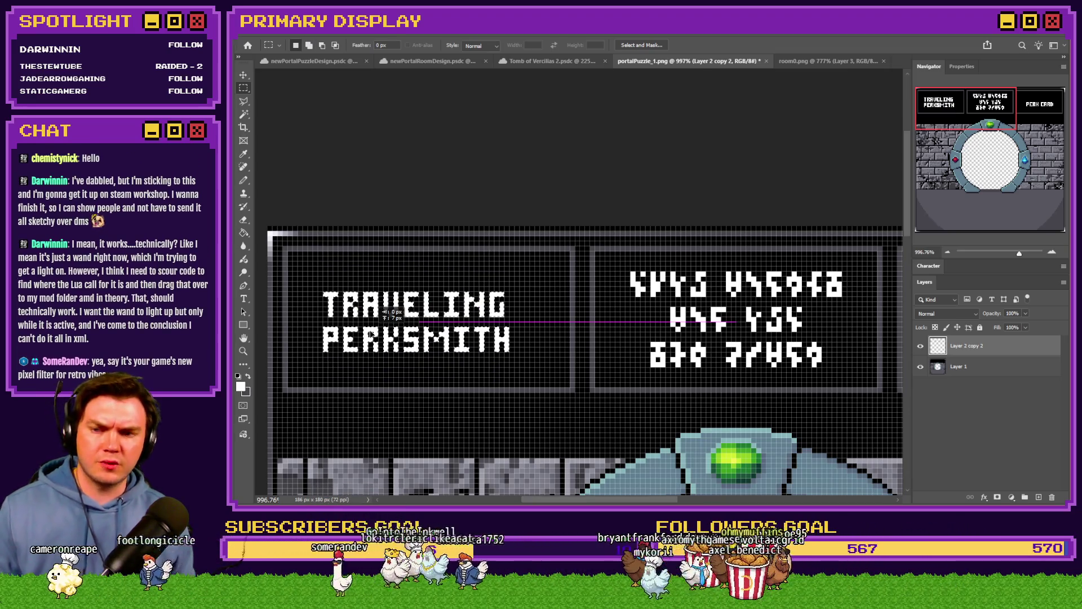
mouse_move(385, 314)
mouse_down()
mouse_move(349, 308)
mouse_move(442, 303)
mouse_move(396, 303)
mouse_up()
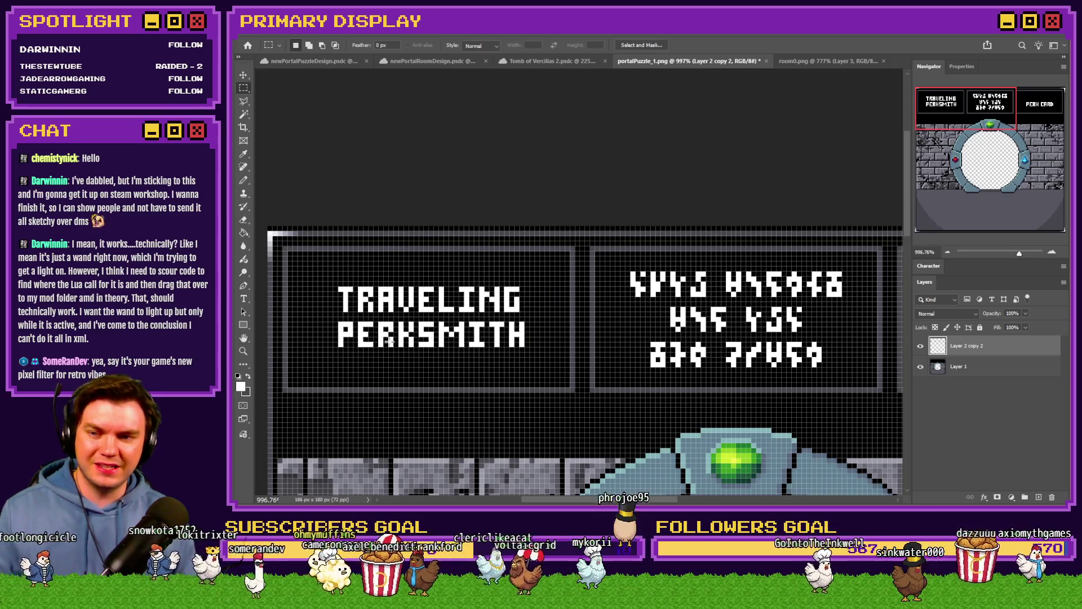
drag(329, 277, 562, 360)
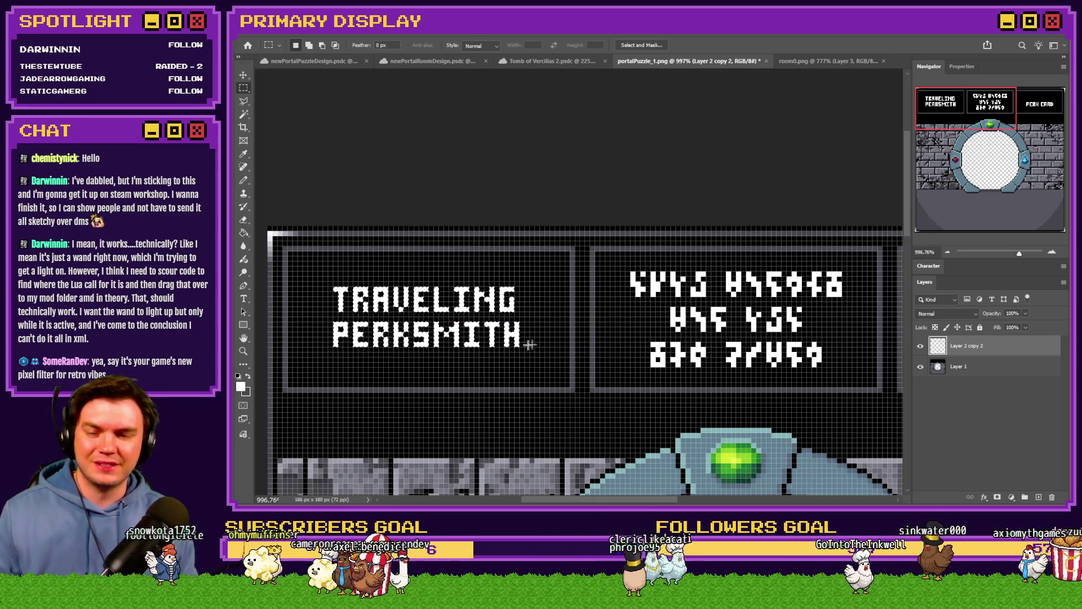
scroll(402, 327, down, 3)
scroll(608, 339, up, 3)
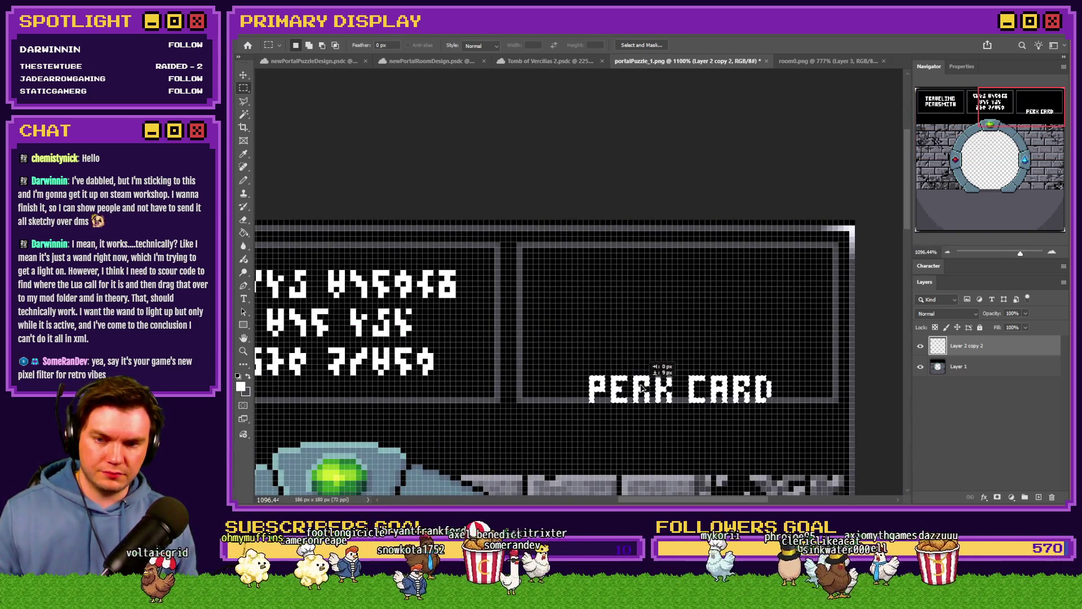
mouse_move(638, 384)
mouse_down()
mouse_move(666, 247)
mouse_move(652, 315)
mouse_up()
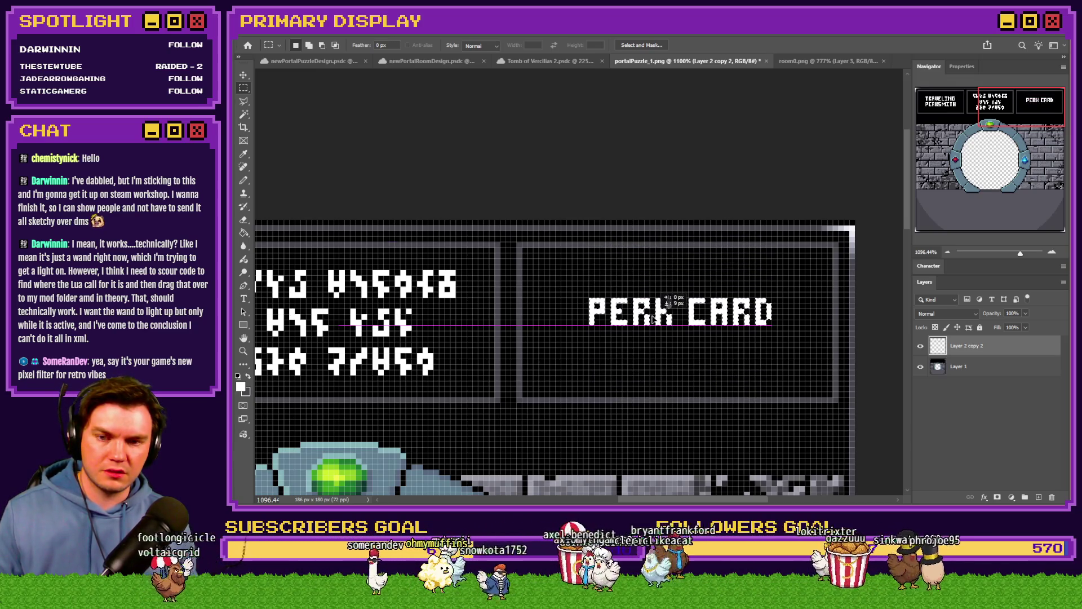
scroll(714, 316, down, 1)
scroll(714, 314, down, 2)
scroll(715, 315, down, 1)
scroll(274, 204, up, 1)
click(243, 180)
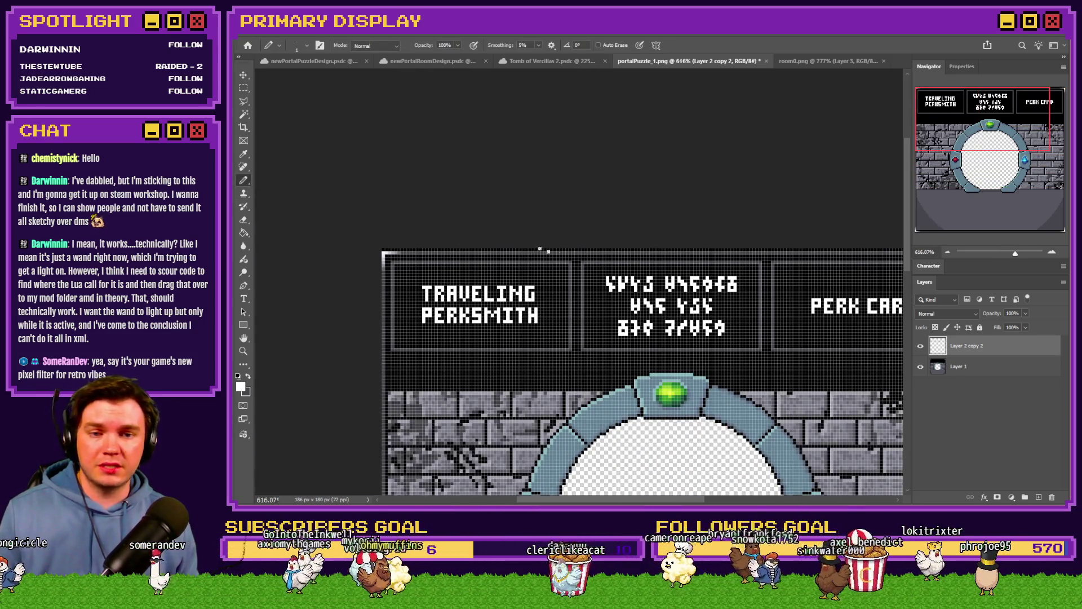
In newPortalRoomDesign, toggle the Color Palette layers to reveal the larger palette.
click(408, 61)
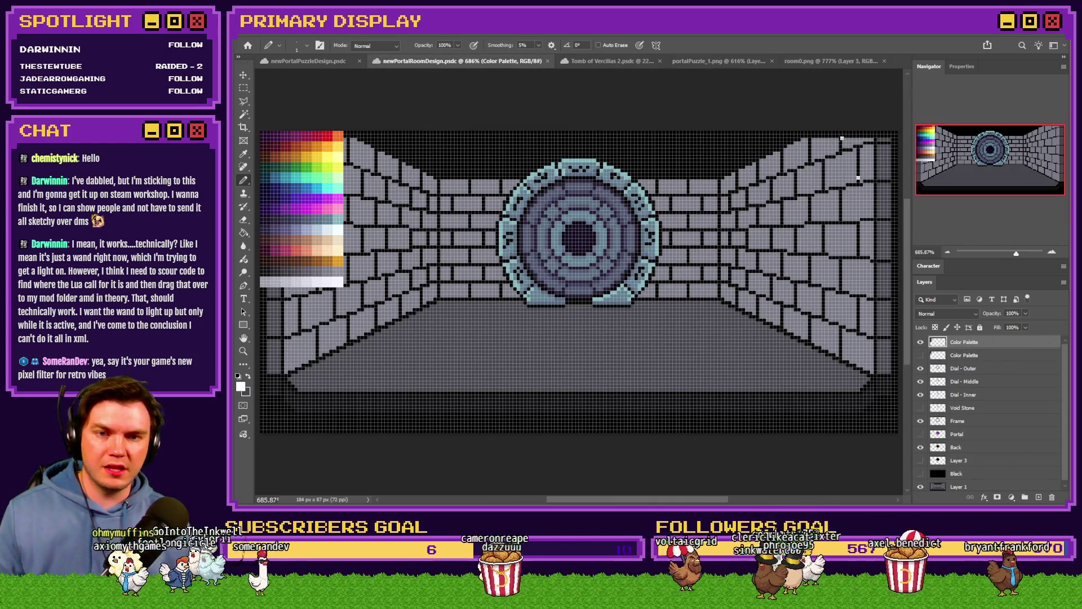
click(921, 343)
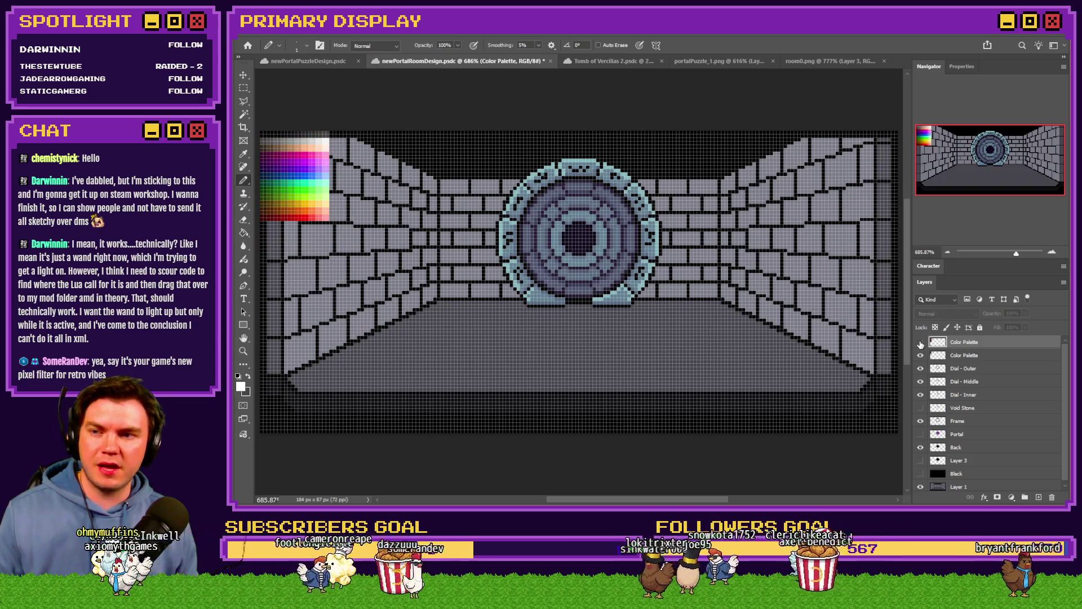
scroll(366, 304, up, 3)
scroll(366, 305, up, 2)
scroll(366, 304, up, 1)
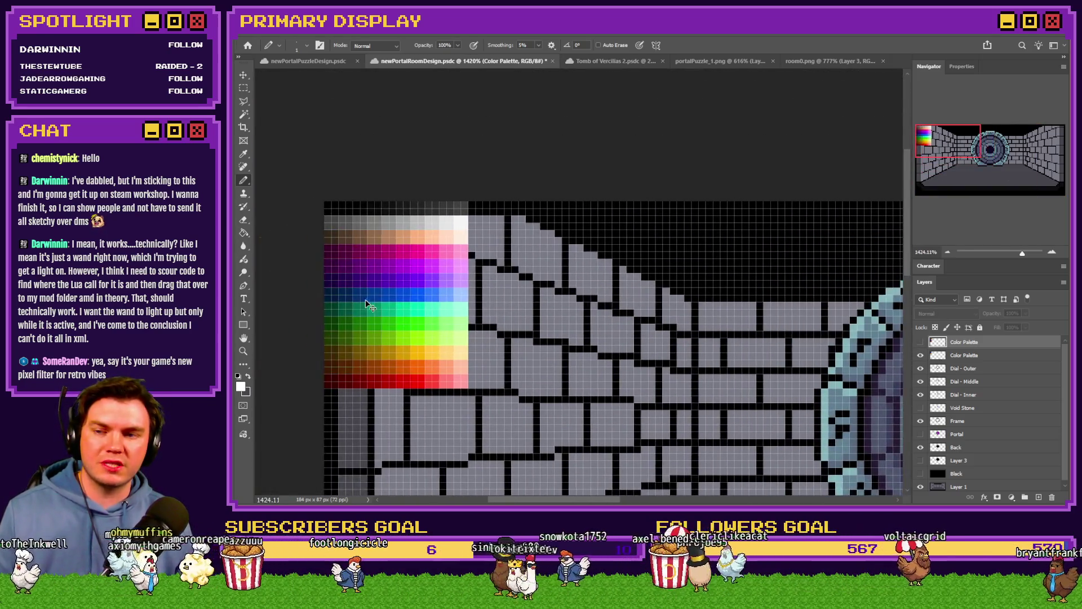
drag(366, 305, 385, 298)
click(922, 342)
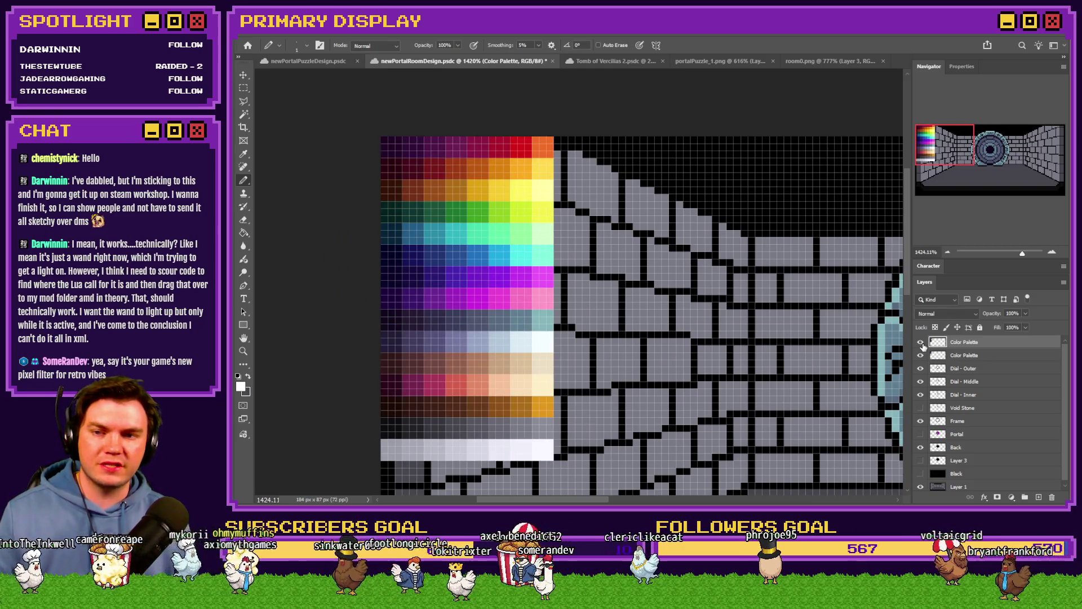
click(922, 342)
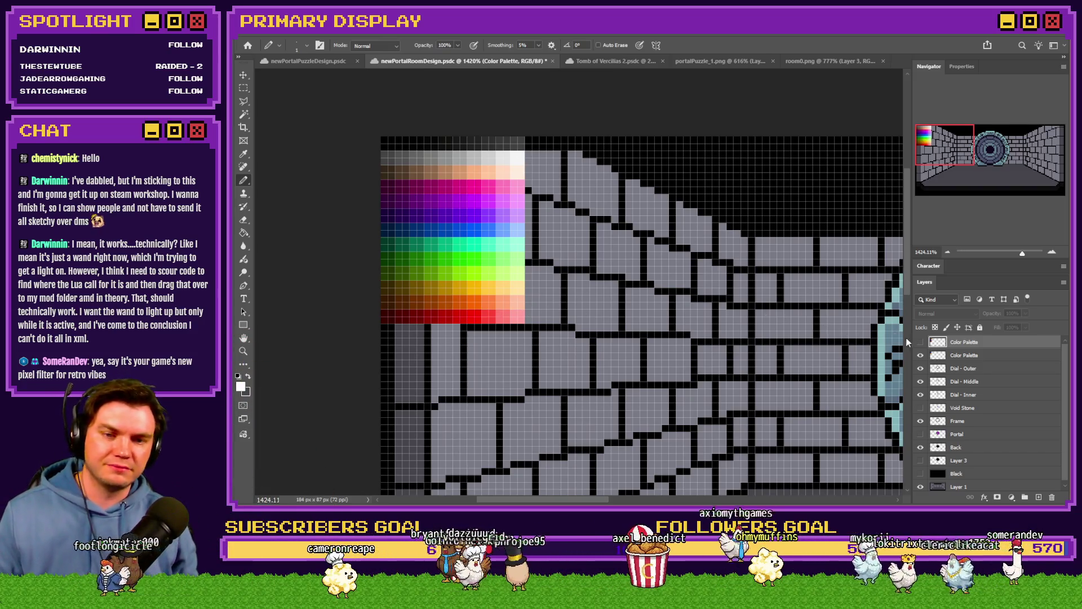
click(922, 342)
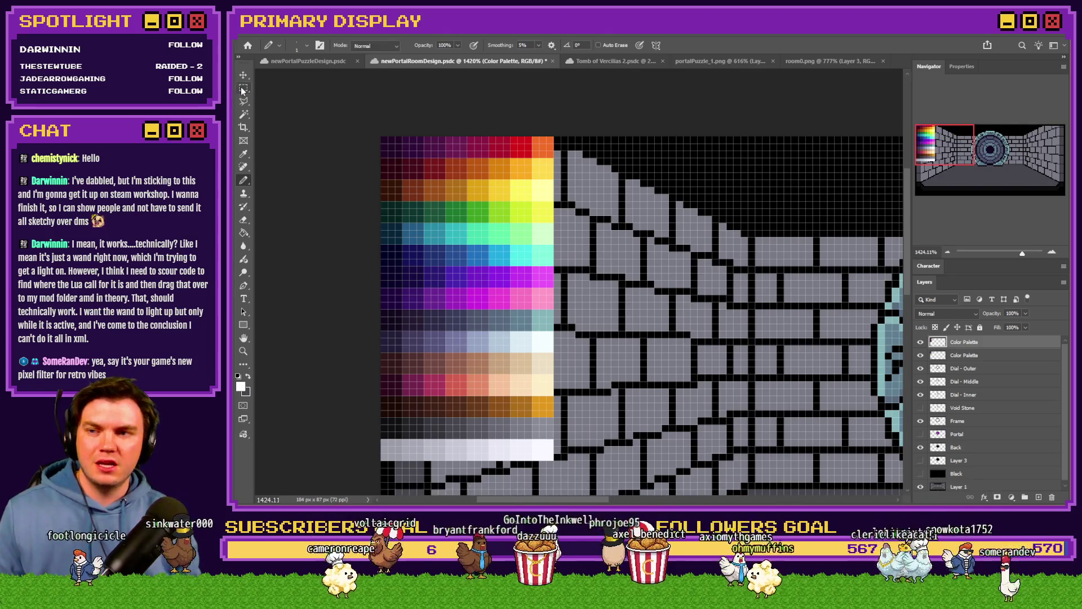
Paste the palette into room0.png, undo it, and close that document.
click(832, 61)
key(ctrl+v)
key(ctrl+z)
click(883, 61)
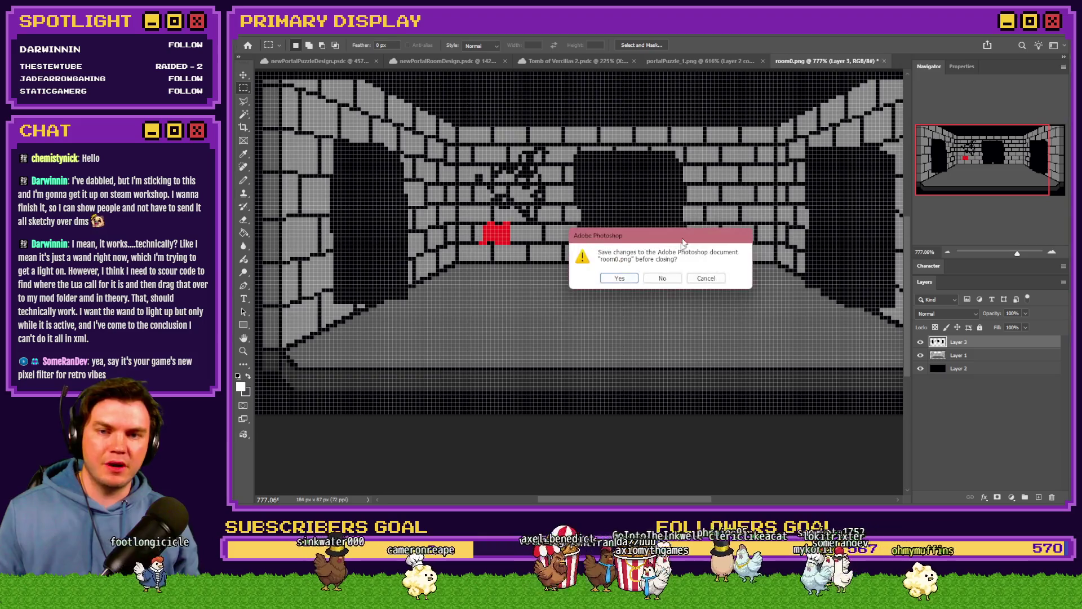
Dismiss room0's save prompt, paste the palette into portalPuzzle_1 and move it to the upper left.
click(674, 282)
key(ctrl+Tab)
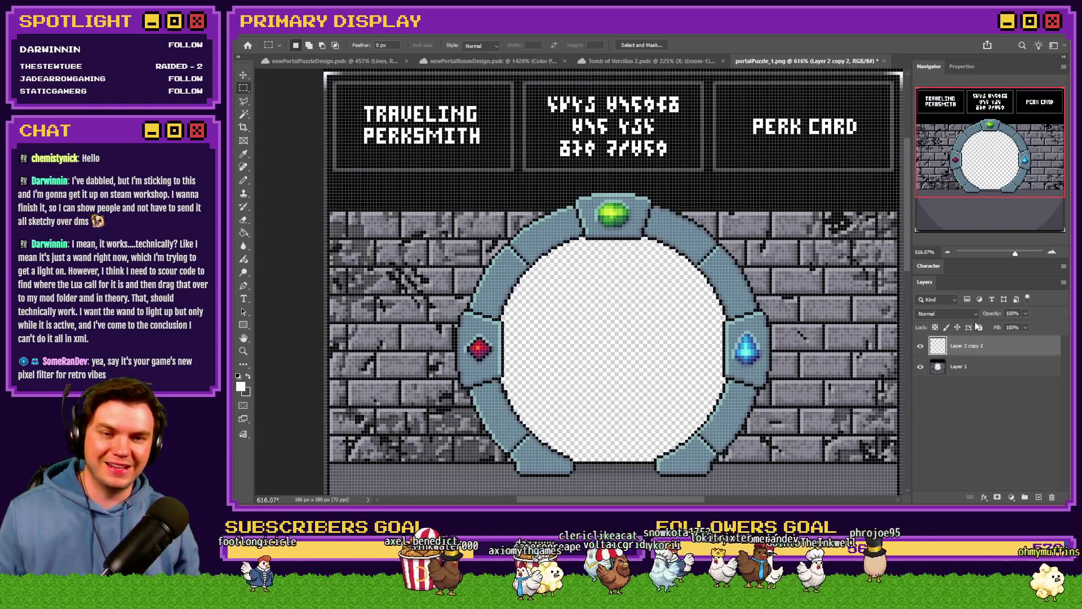
key(ctrl+v)
drag(639, 243, 387, 206)
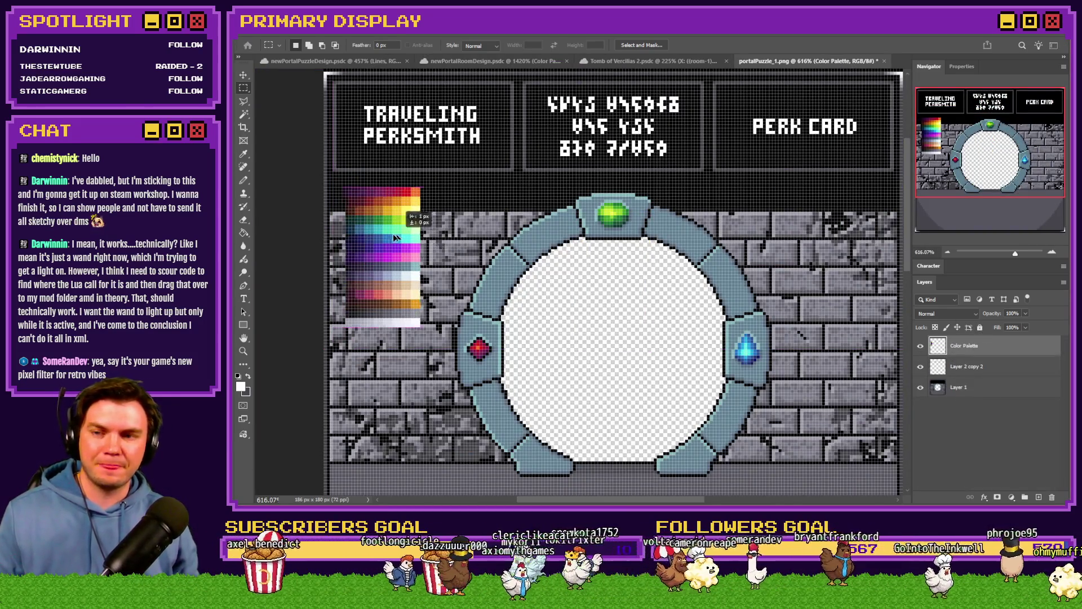
scroll(360, 228, up, 3)
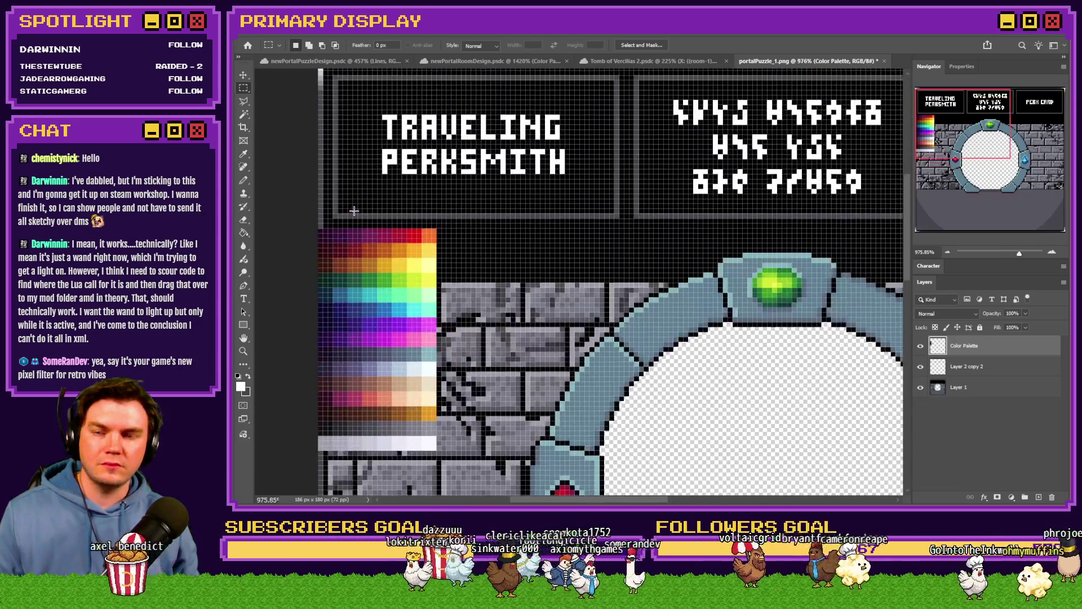
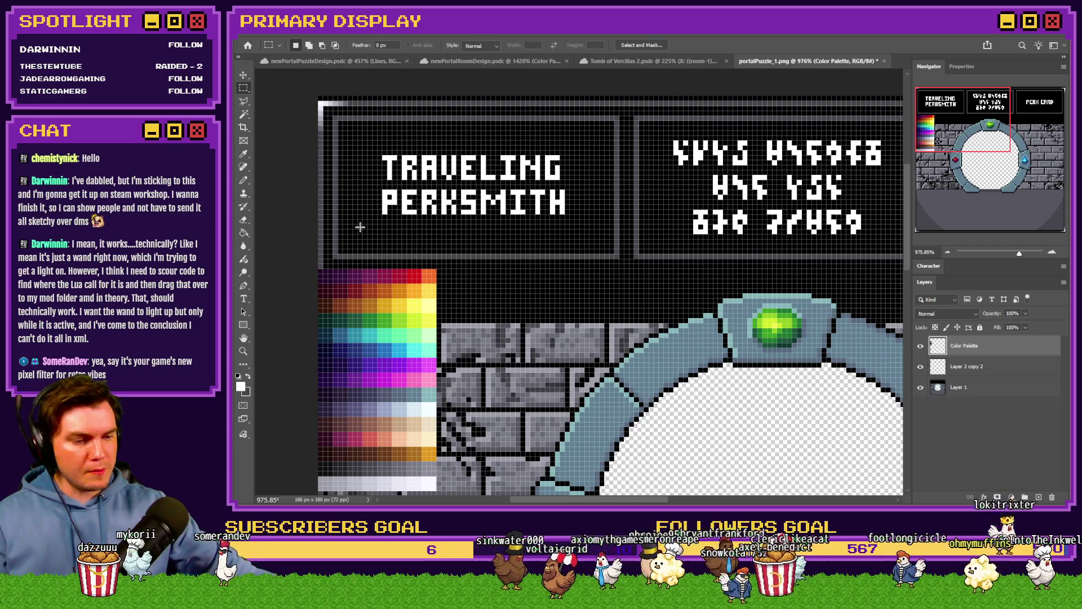
scroll(339, 199, down, 5)
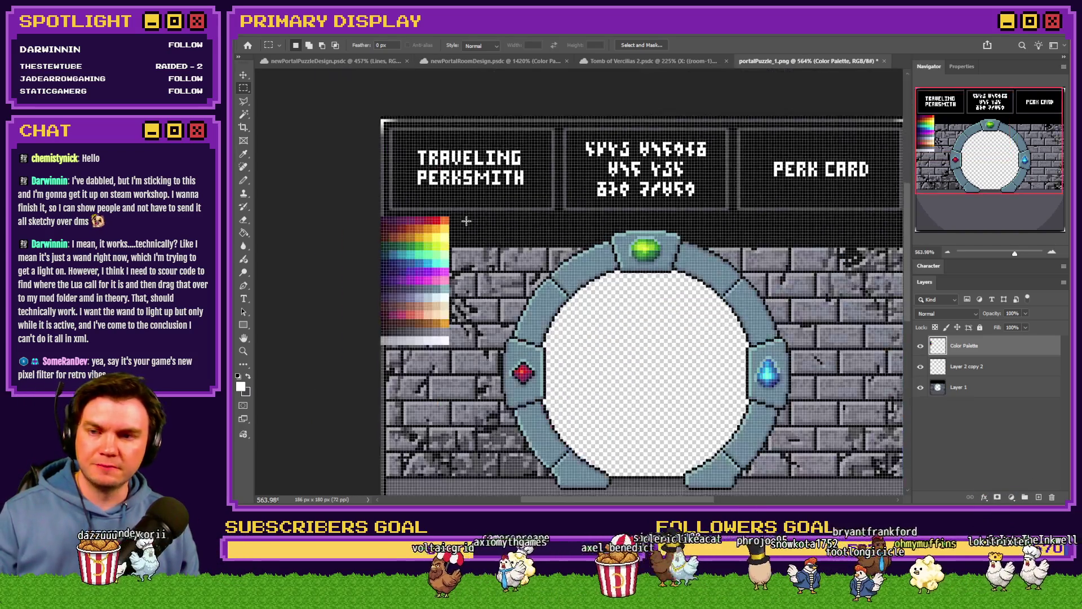
scroll(278, 165, up, 5)
Paint orange and red Pencil pixels at the Traveling Perksmith panel's top-left corner, sampling border shades from the palette.
click(246, 180)
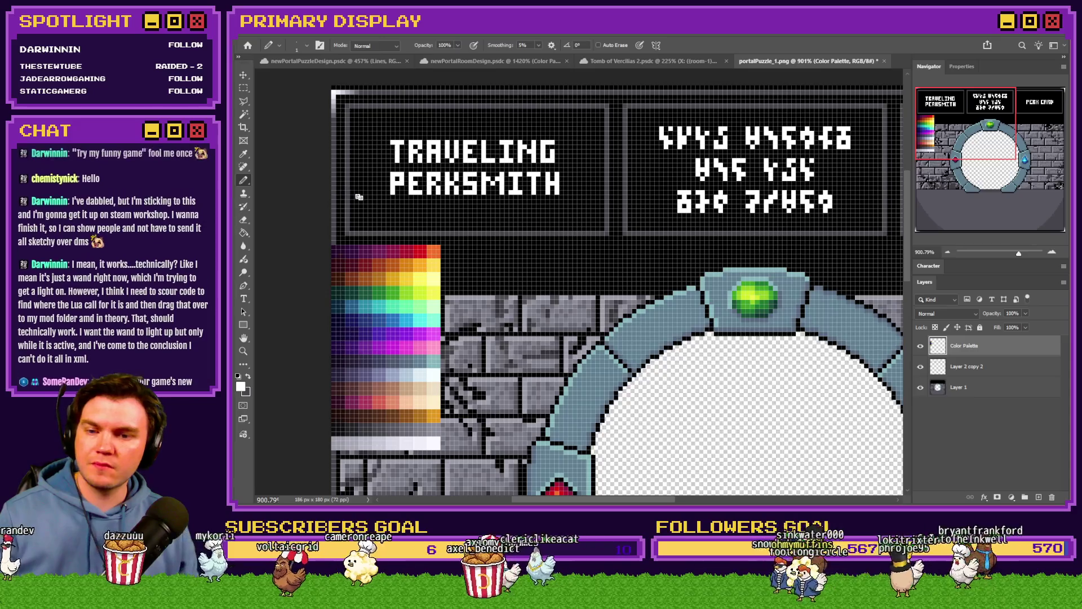
scroll(373, 198, up, 2)
scroll(418, 285, up, 1)
scroll(419, 298, up, 2)
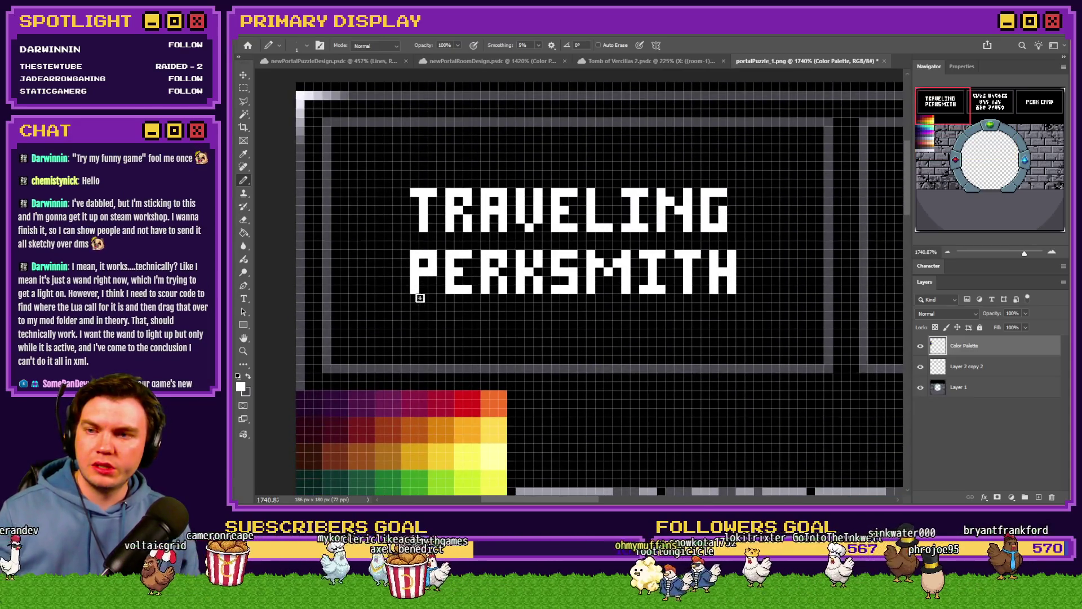
alt+click(493, 398)
key(alt+bracketleft)
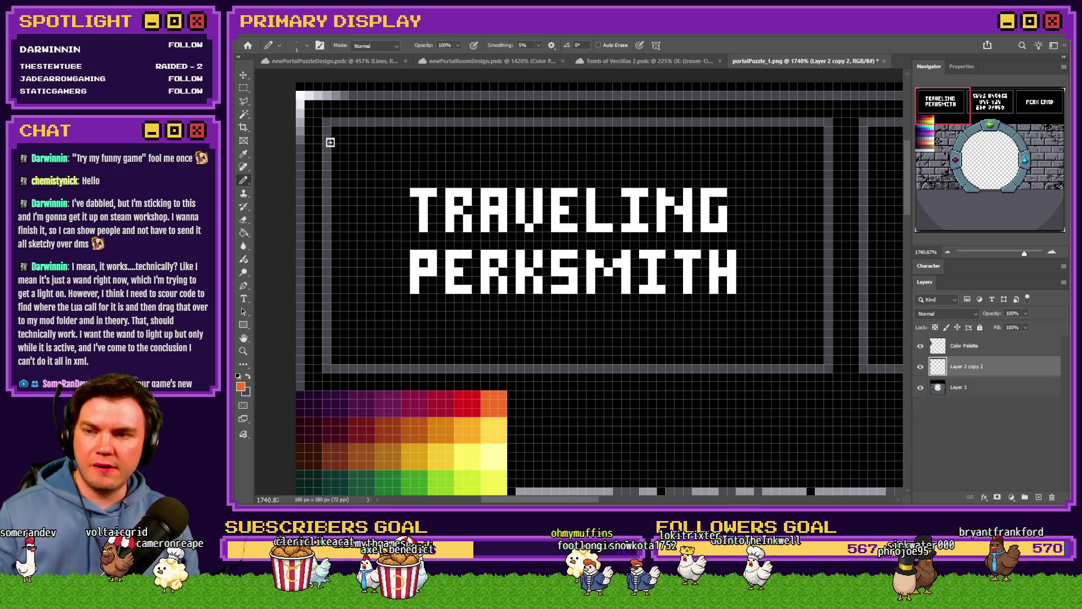
alt+click(471, 393)
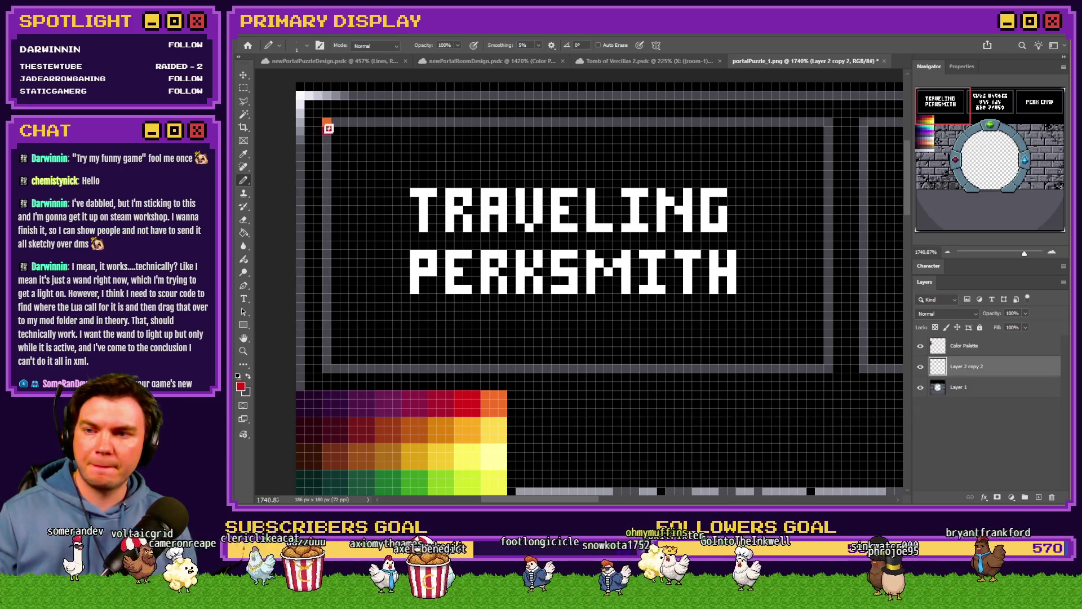
alt+click(442, 399)
click(327, 133)
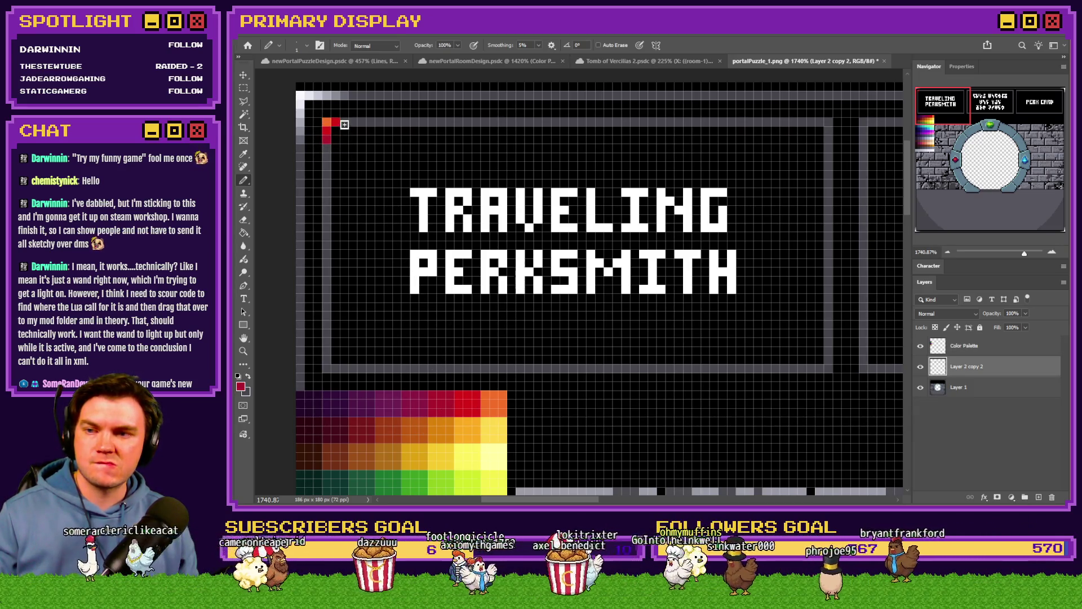
alt+click(435, 403)
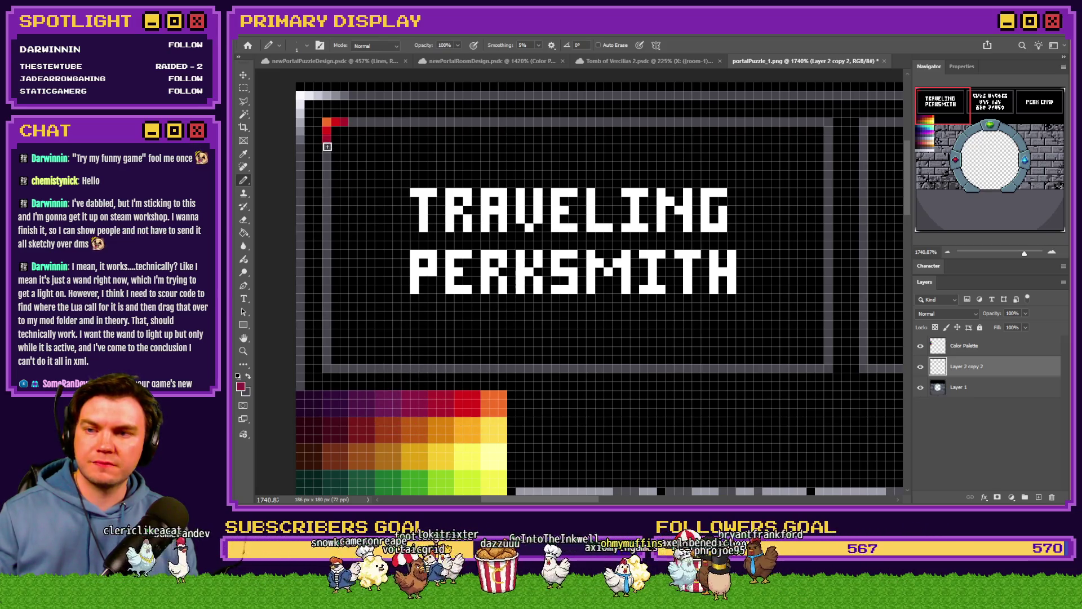
alt+click(423, 394)
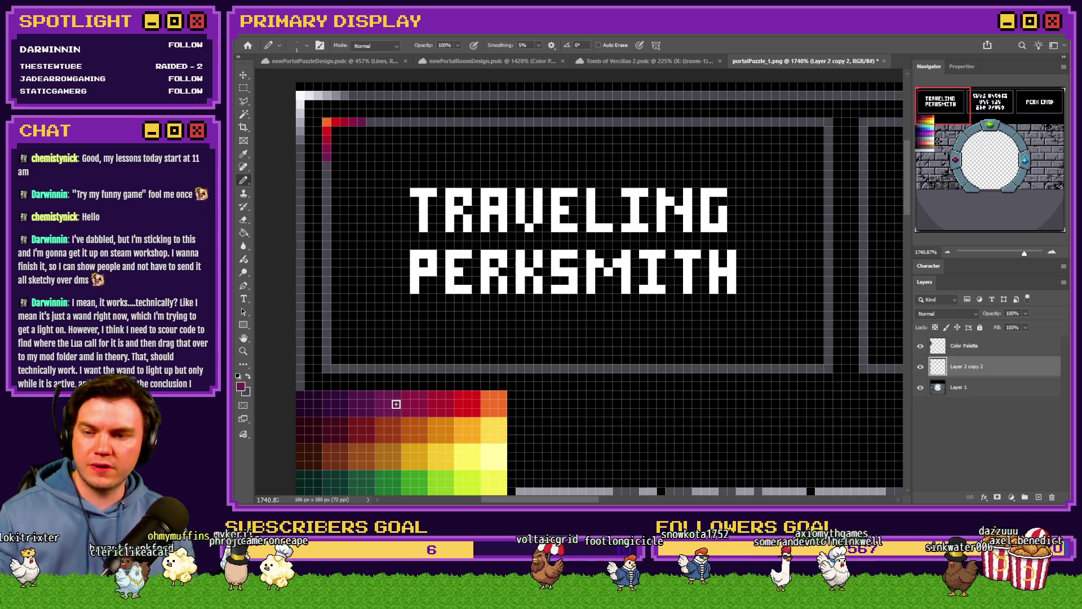
Fill only the inside of the Traveling Perksmith frame with dark purple, undoing the fill that spread too far.
key(g)
click(354, 218)
key(ctrl+z)
click(435, 190)
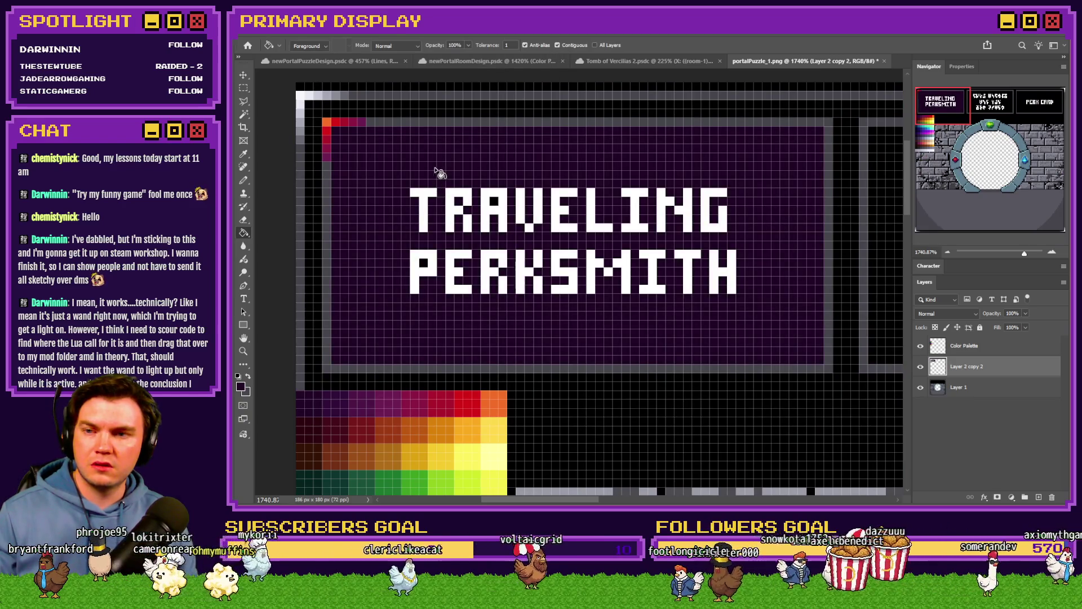
Continue the red gradient down the panel's left edge with sampled dark shades.
click(244, 181)
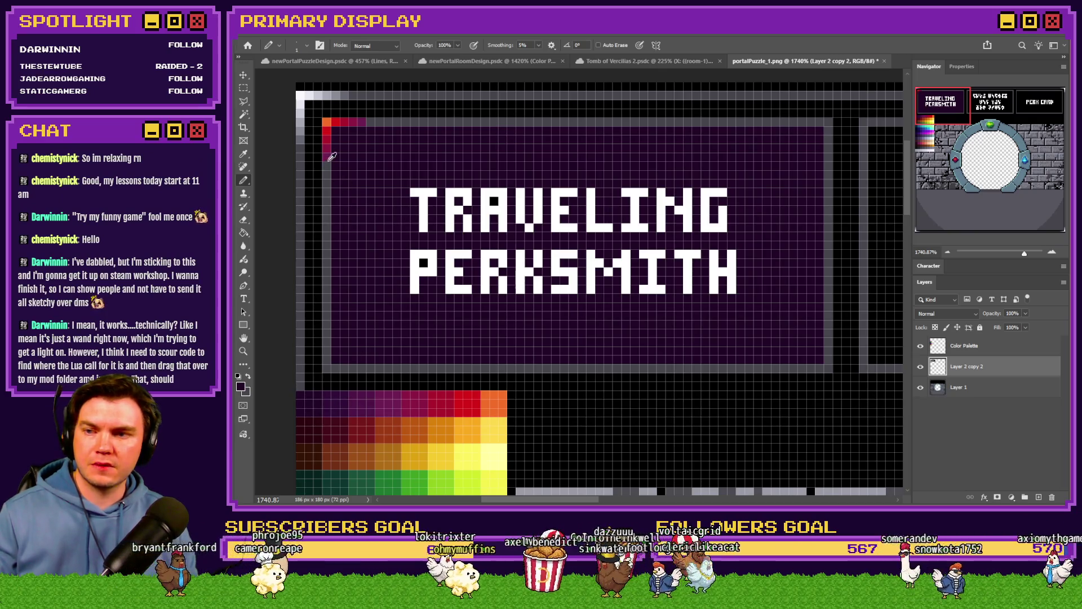
alt+click(358, 402)
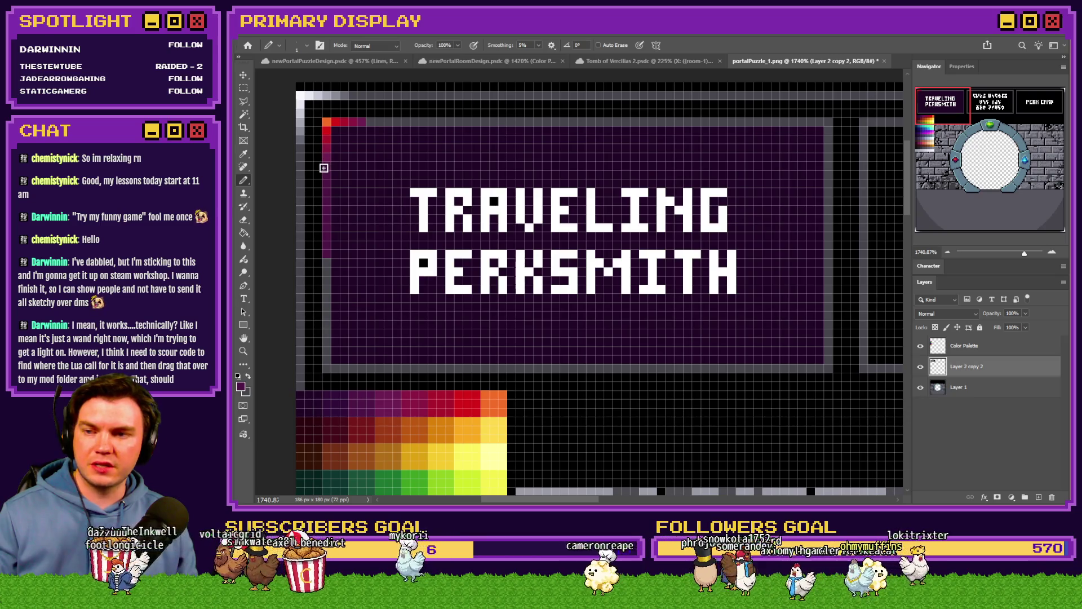
alt+click(326, 395)
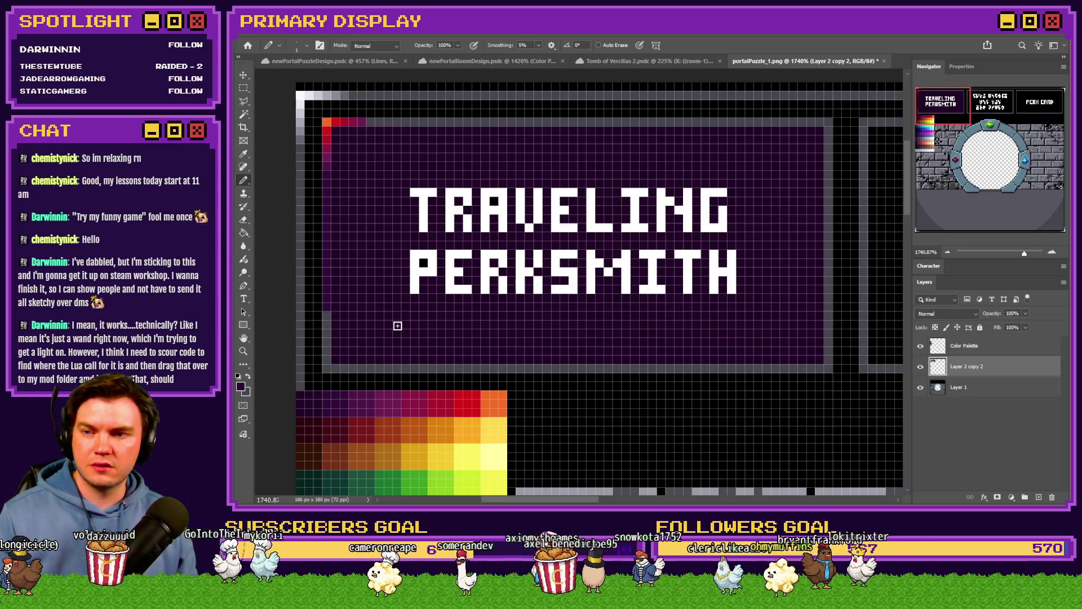
alt+scroll(397, 322, down, 3)
alt+scroll(400, 318, down, 2)
alt+scroll(404, 296, down, 1)
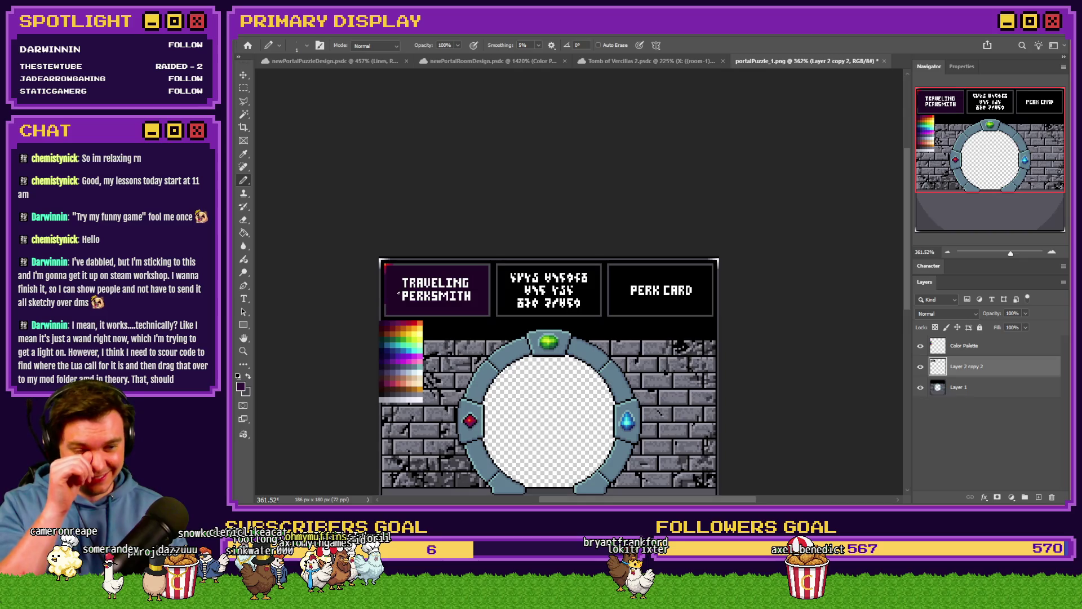
alt+scroll(395, 283, up, 2)
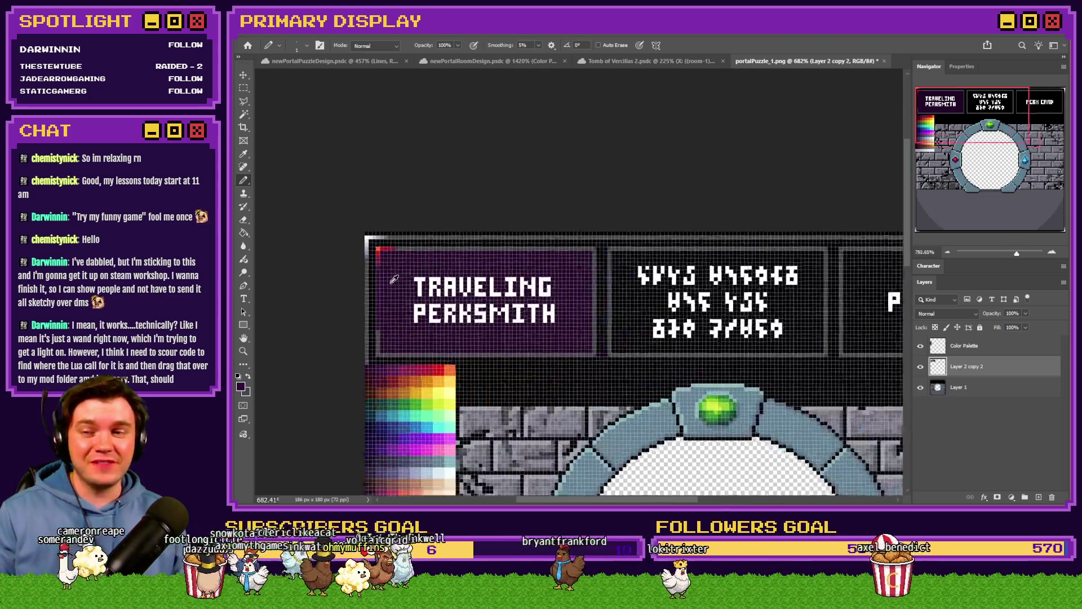
alt+scroll(395, 283, up, 2)
alt+scroll(393, 281, up, 2)
Extend the left column and top border row, then paint the orange-and-red bottom-left corner.
click(369, 244)
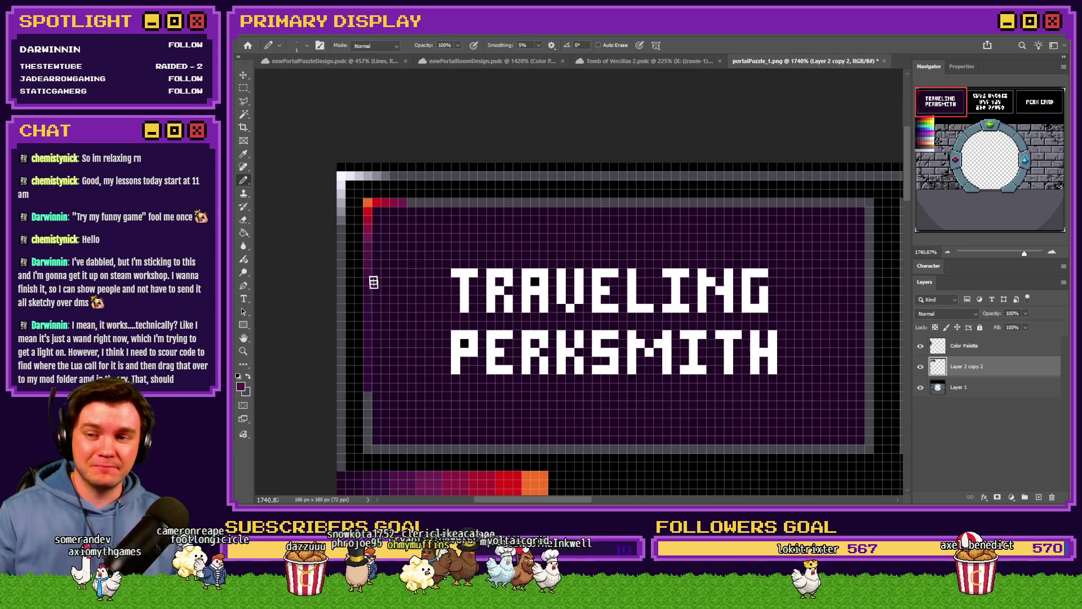
scroll(378, 379, down, 2)
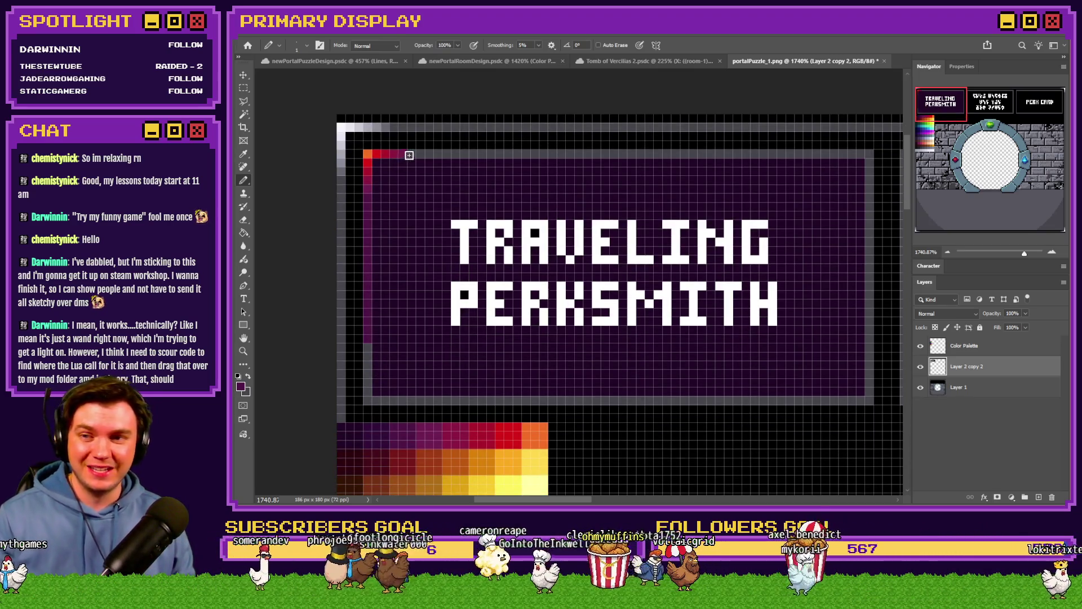
drag(438, 155, 619, 154)
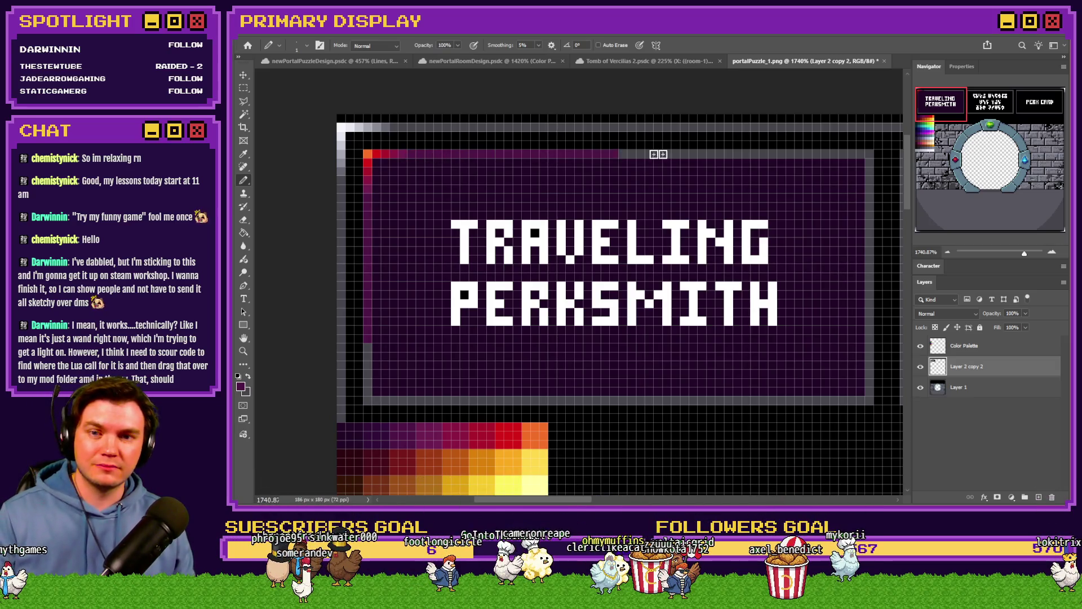
alt+click(369, 156)
click(368, 400)
alt+click(376, 155)
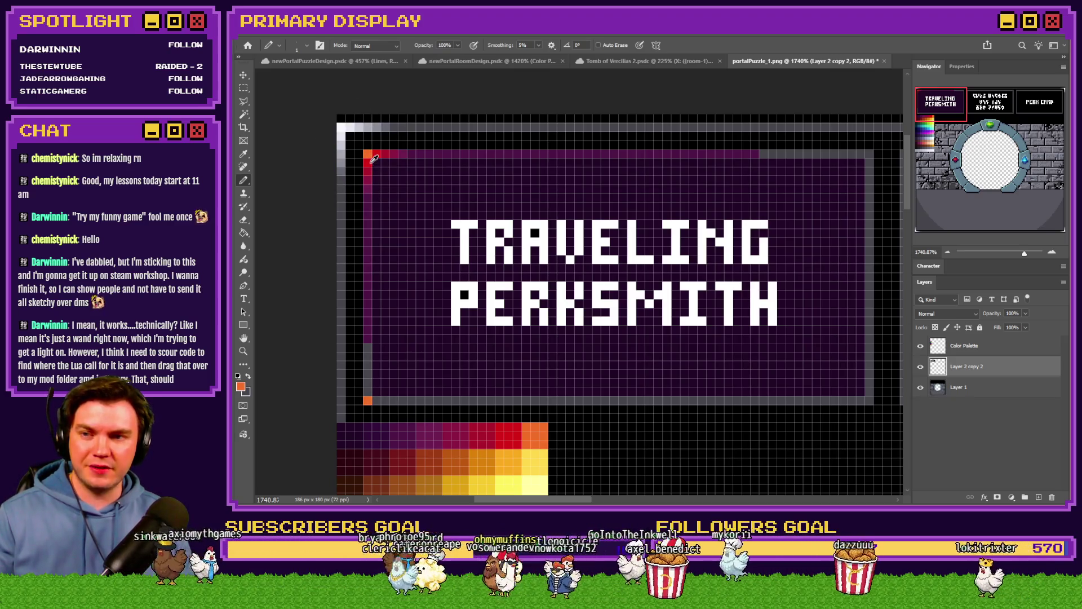
drag(367, 393, 376, 400)
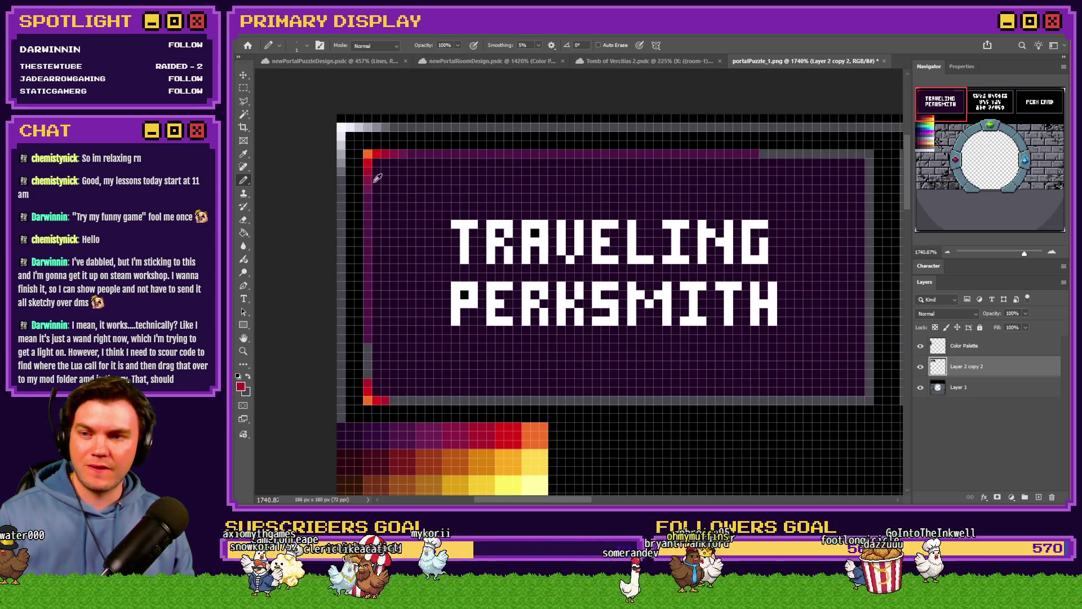
Run the bottom border row rightward in red fading to purple, sampling shades from the top border.
click(377, 179)
click(394, 402)
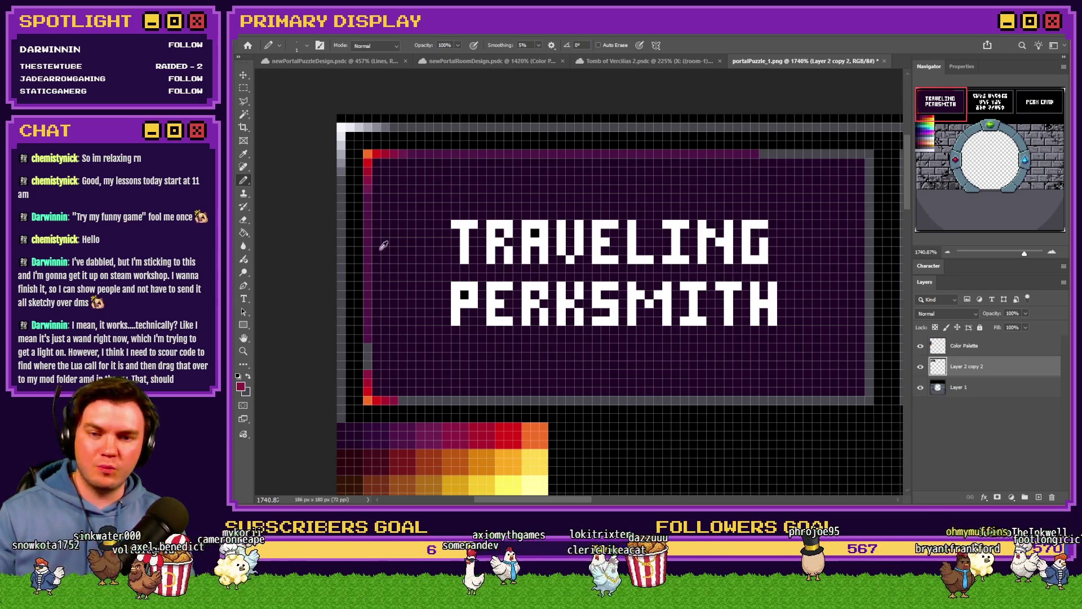
click(375, 175)
click(402, 400)
click(370, 181)
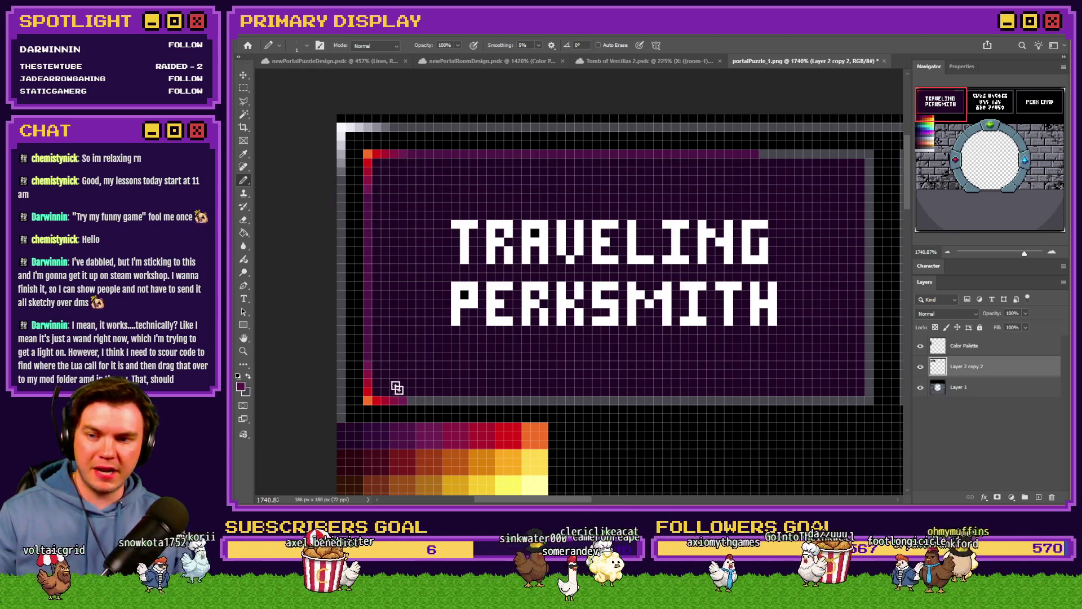
drag(408, 400, 612, 402)
Copy the left half of the border to a new layer and flip it horizontally.
click(243, 88)
drag(434, 246, 555, 401)
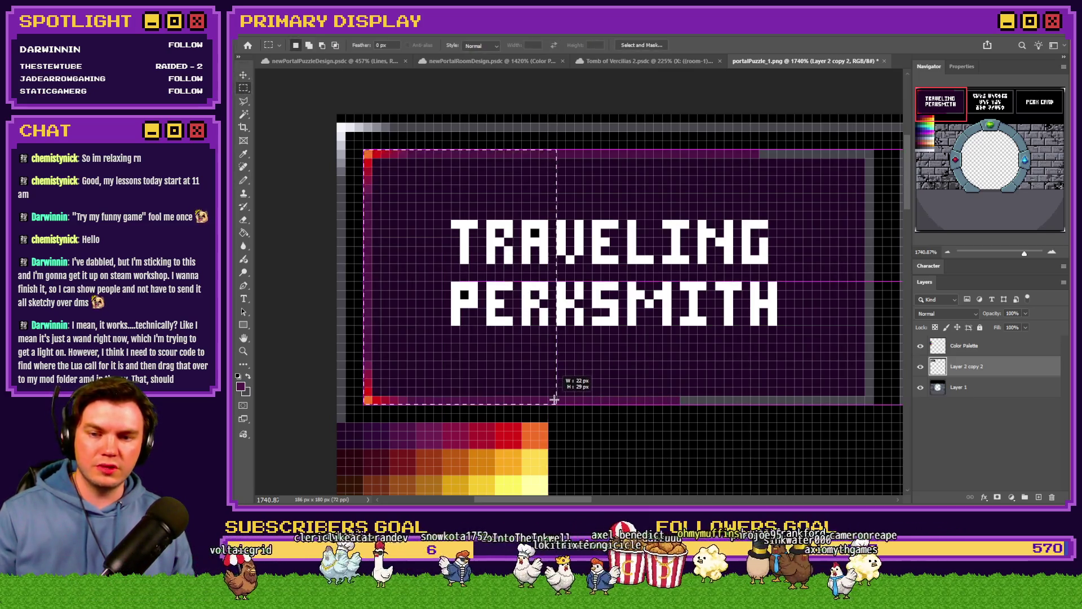
drag(439, 399, 438, 401)
key(ctrl+j)
right_click(409, 296)
click(455, 387)
right_click(450, 387)
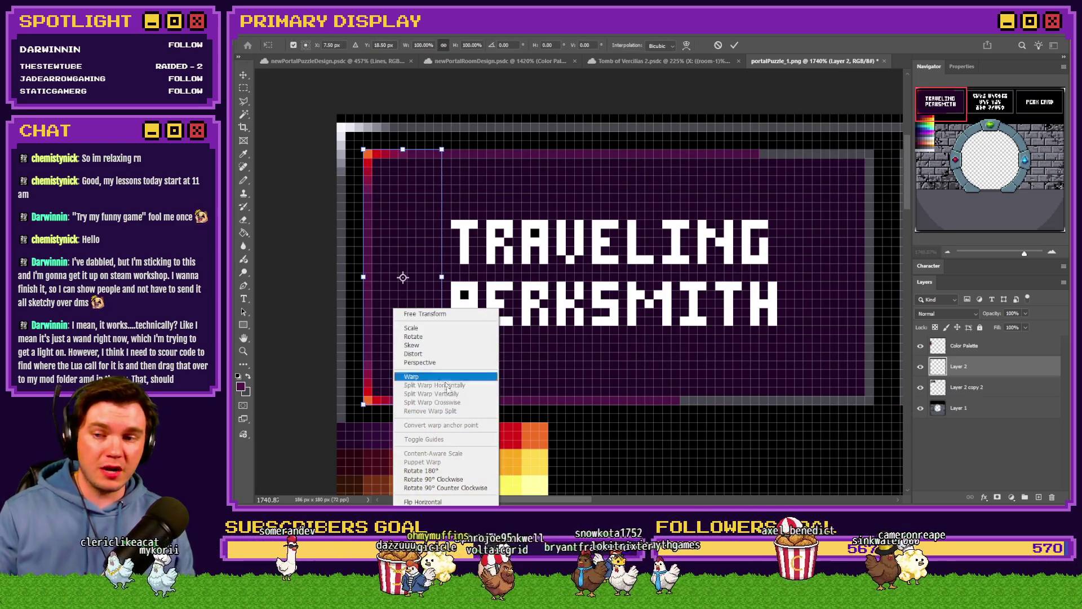
click(456, 502)
Move the flipped half to the panel's right side and merge it into the border layer.
click(244, 89)
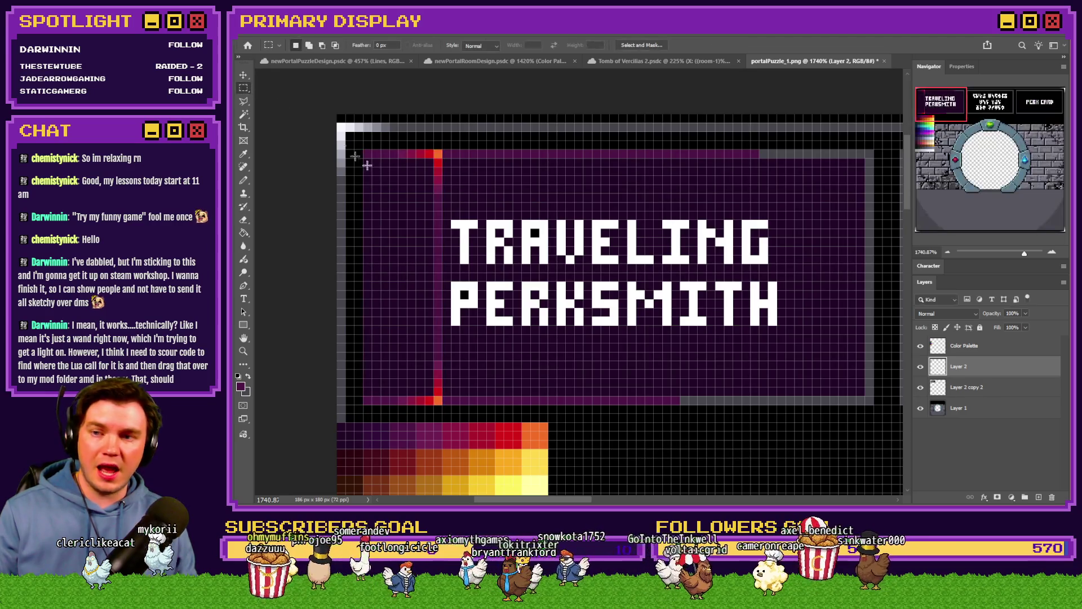
drag(438, 237, 851, 235)
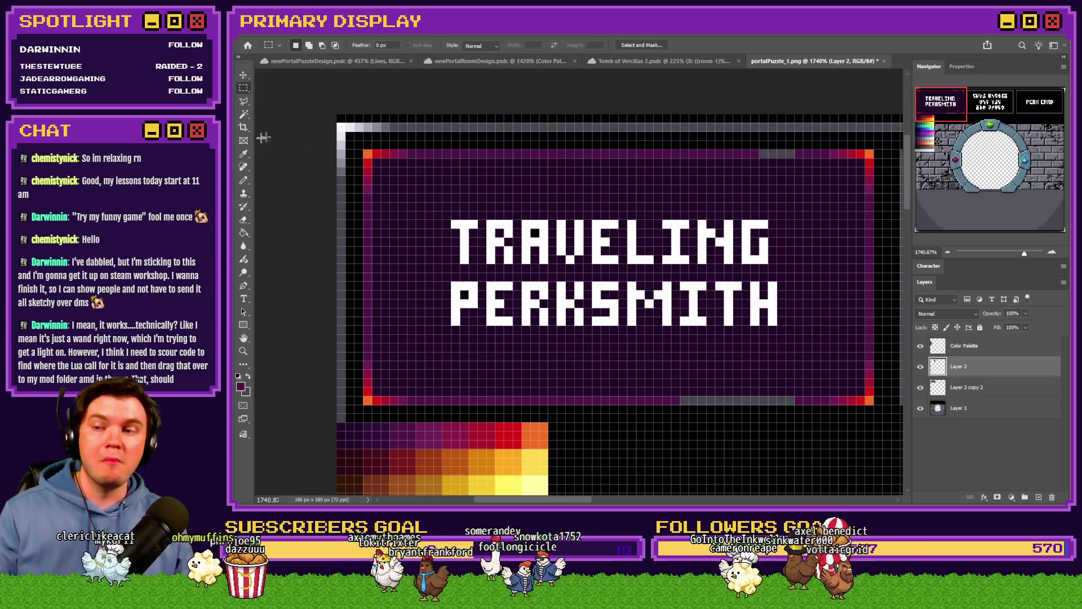
click(244, 183)
key(ctrl+e)
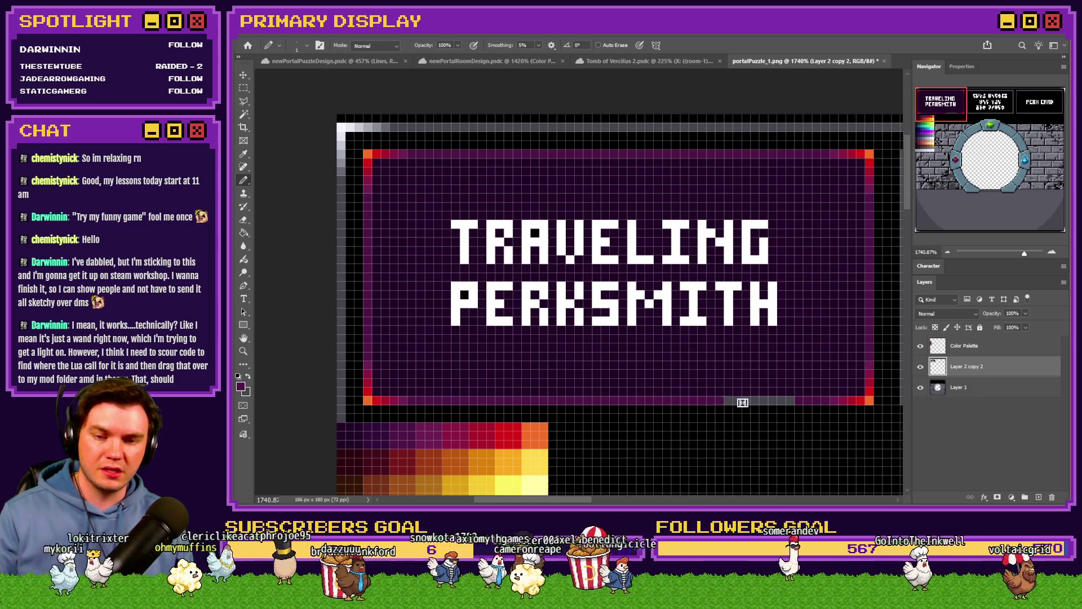
scroll(503, 387, up, 2)
scroll(503, 372, up, 2)
scroll(503, 338, up, 2)
scroll(502, 324, down, 3)
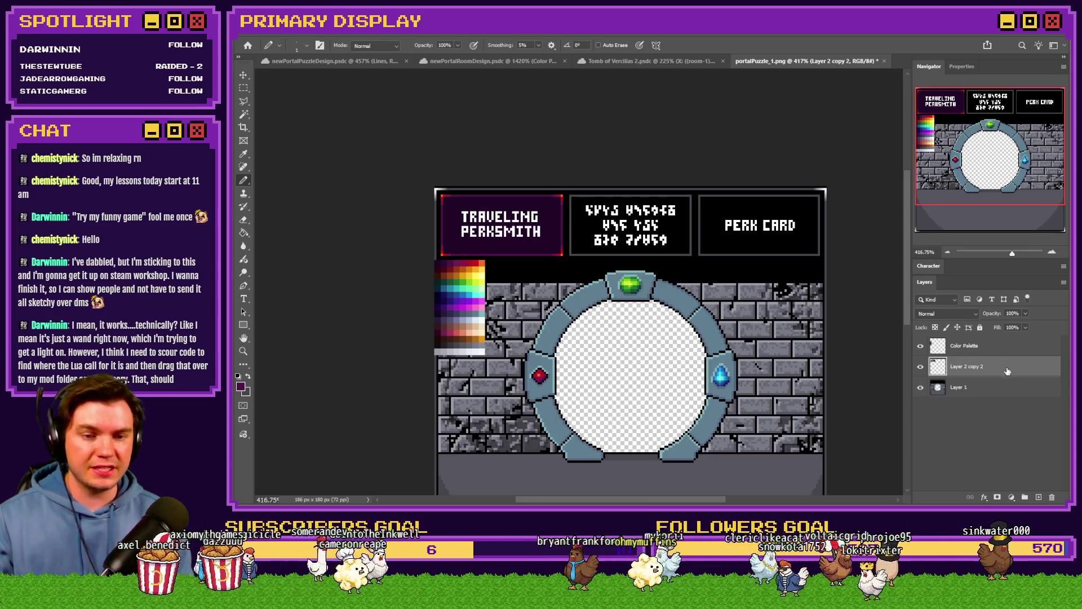
scroll(582, 268, up, 3)
scroll(493, 261, up, 2)
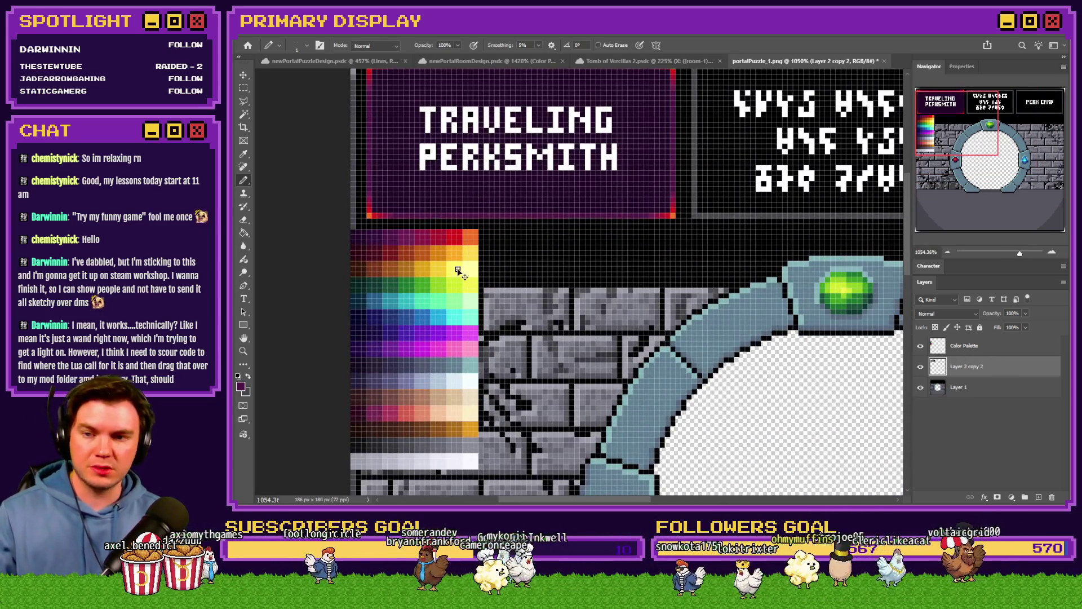
Drag the Color Palette layer right so the swatch sits beside the portal's stone wall.
click(1013, 340)
drag(474, 260, 670, 193)
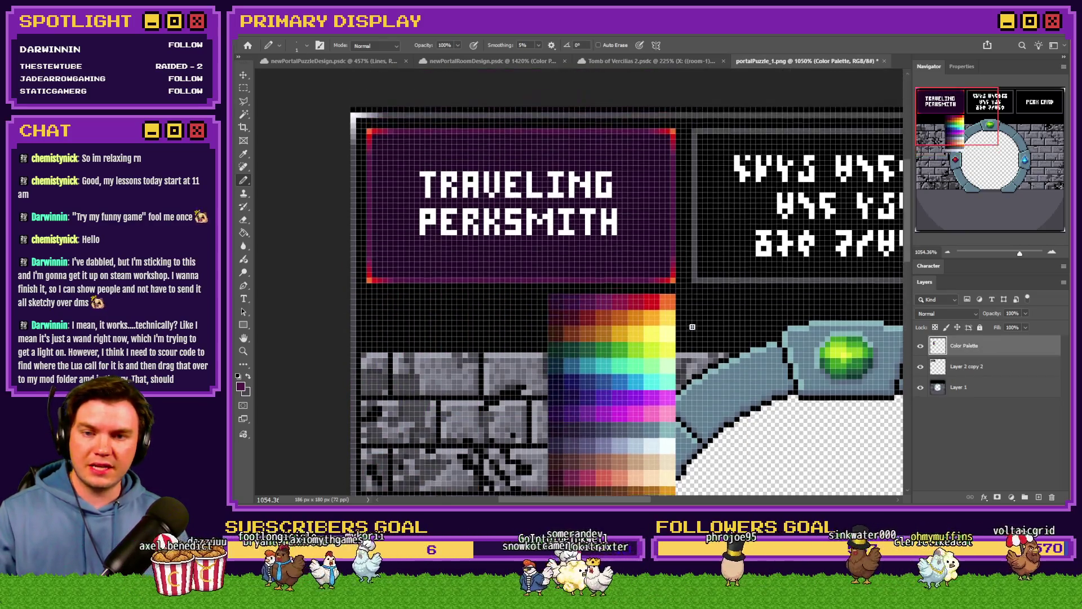
scroll(670, 203, up, 2)
scroll(671, 203, up, 1)
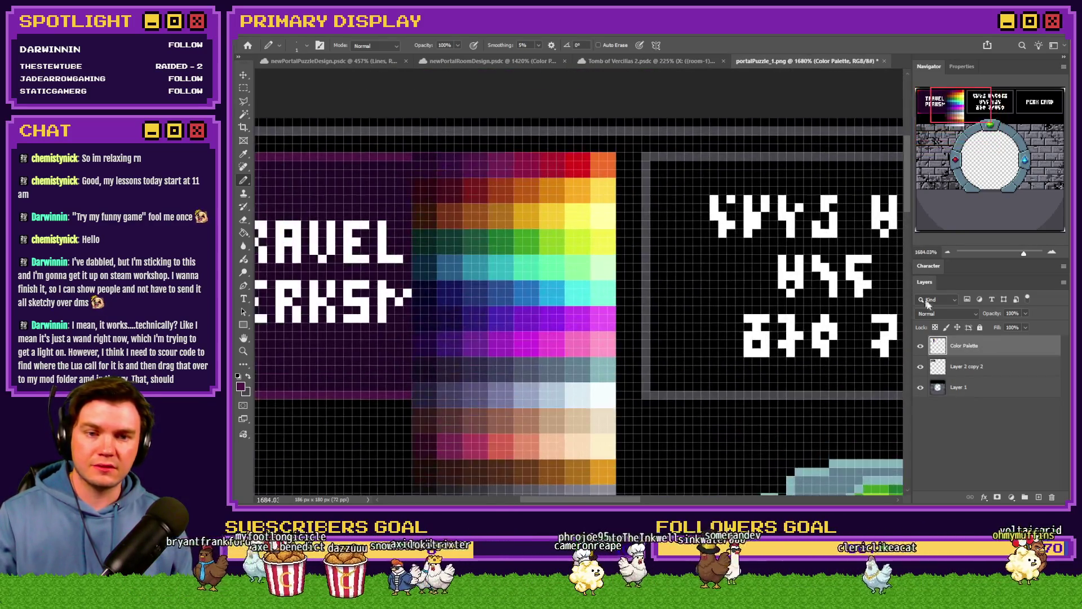
On Layer 2 copy 2, paint the rune-text panel's green left column and top row with a yellow corner highlight.
click(971, 364)
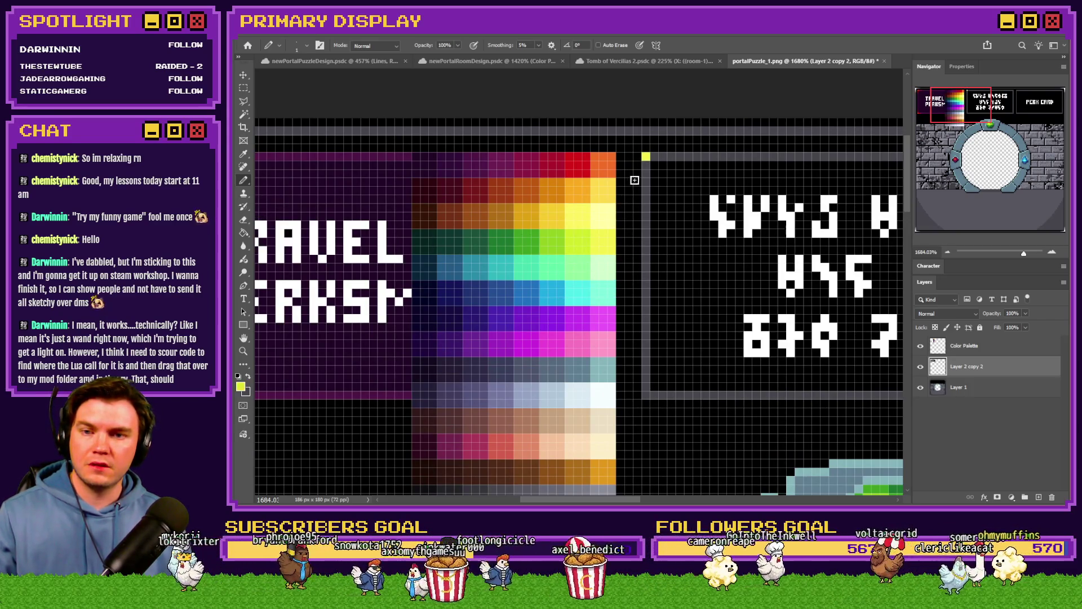
scroll(592, 254, left, 3)
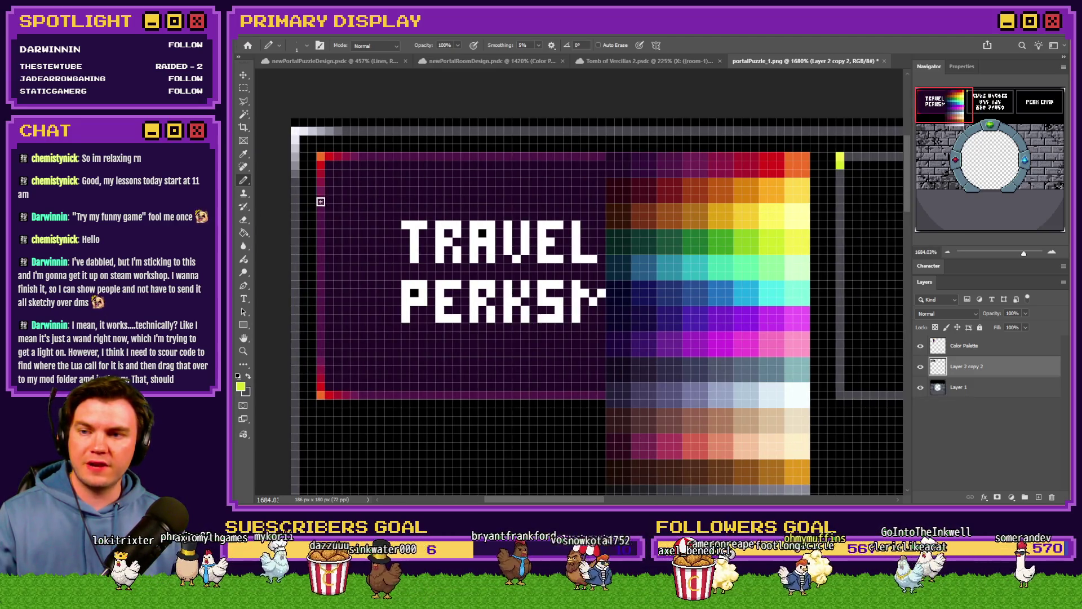
scroll(381, 228, right, 1)
scroll(451, 264, right, 2)
scroll(679, 173, up, 1)
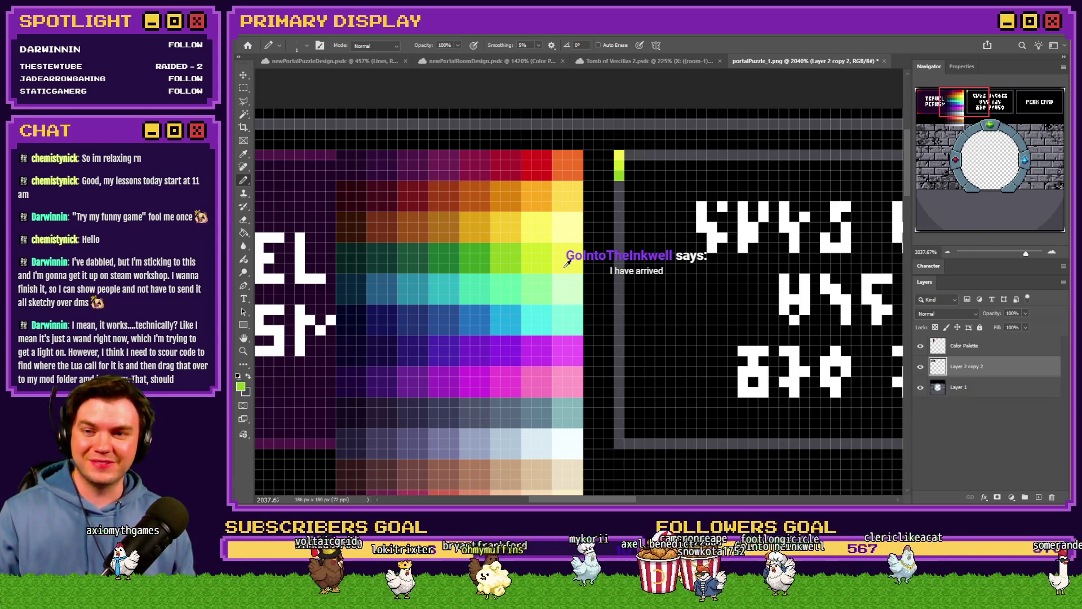
alt+click(460, 256)
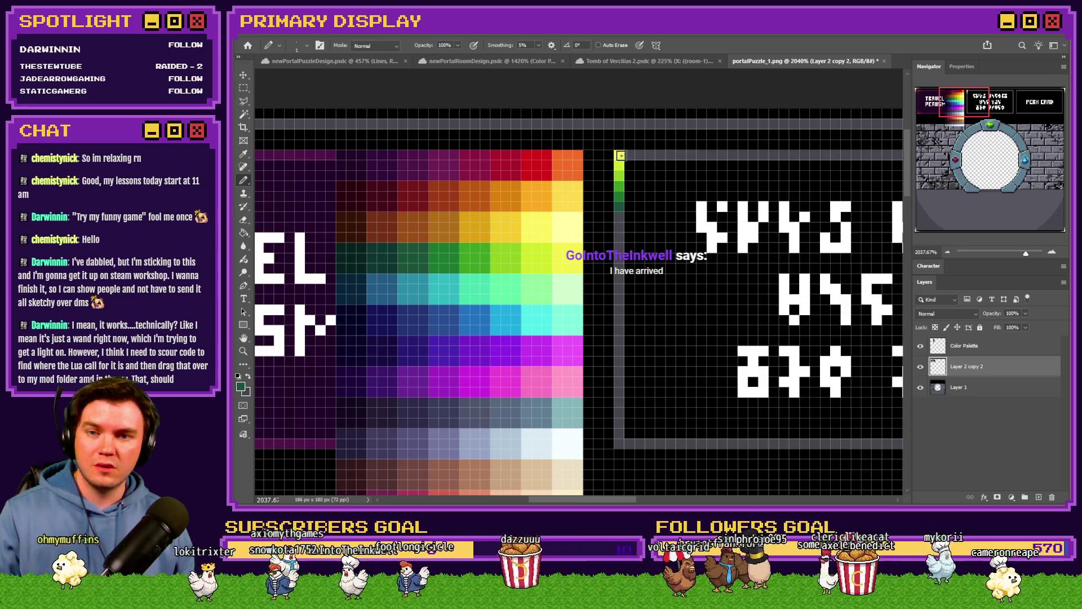
click(617, 186)
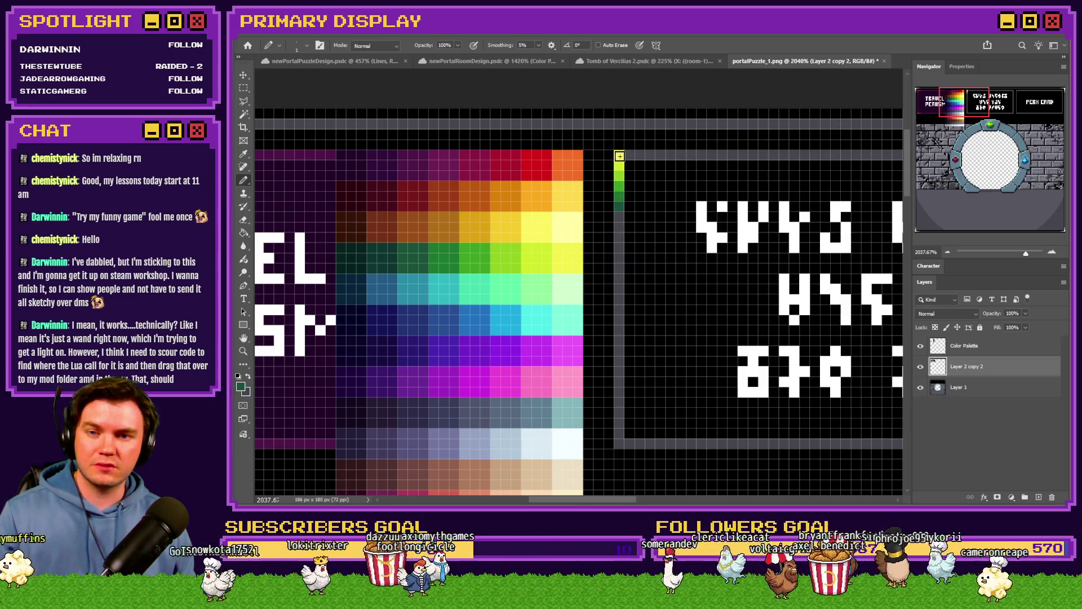
drag(618, 188, 621, 364)
click(630, 156)
click(652, 157)
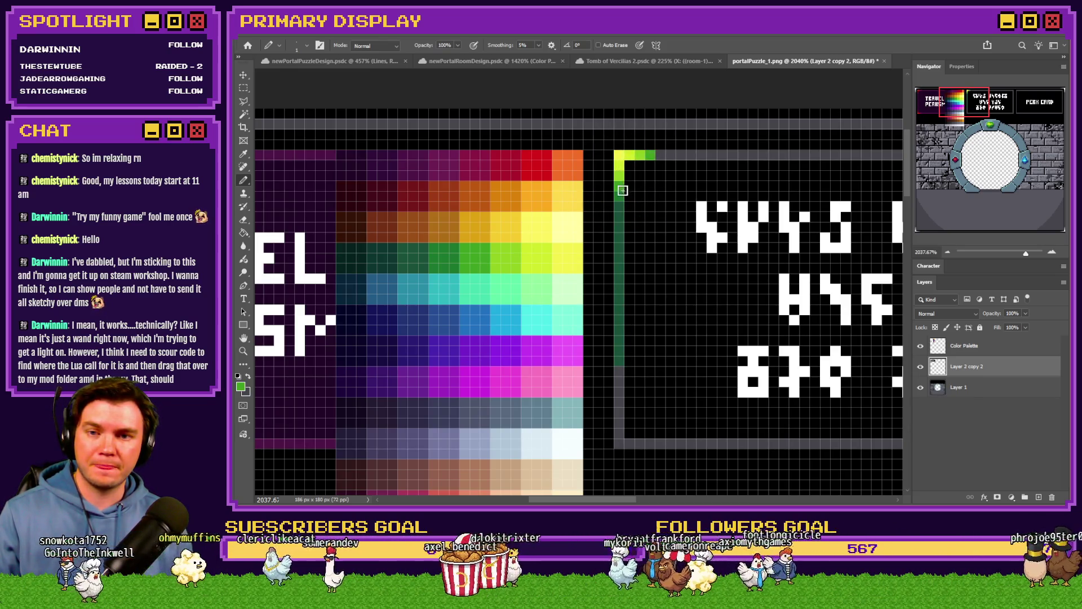
drag(664, 156, 724, 156)
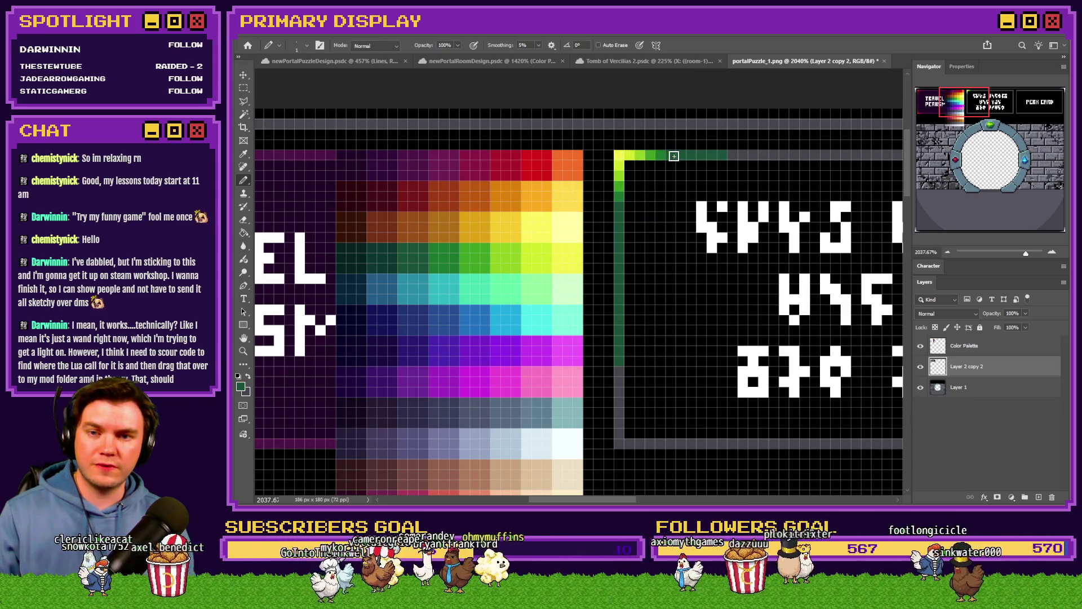
scroll(641, 280, down, 1)
scroll(640, 279, down, 3)
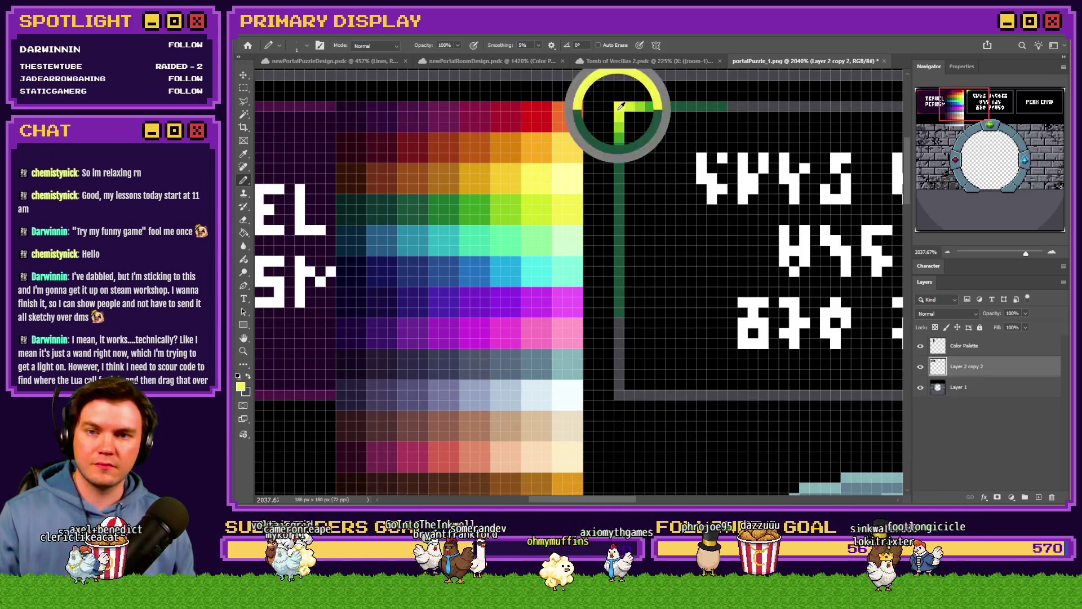
Brighten the bottom-left corner with yellow and lengthen the green runs on the top and bottom borders.
click(620, 394)
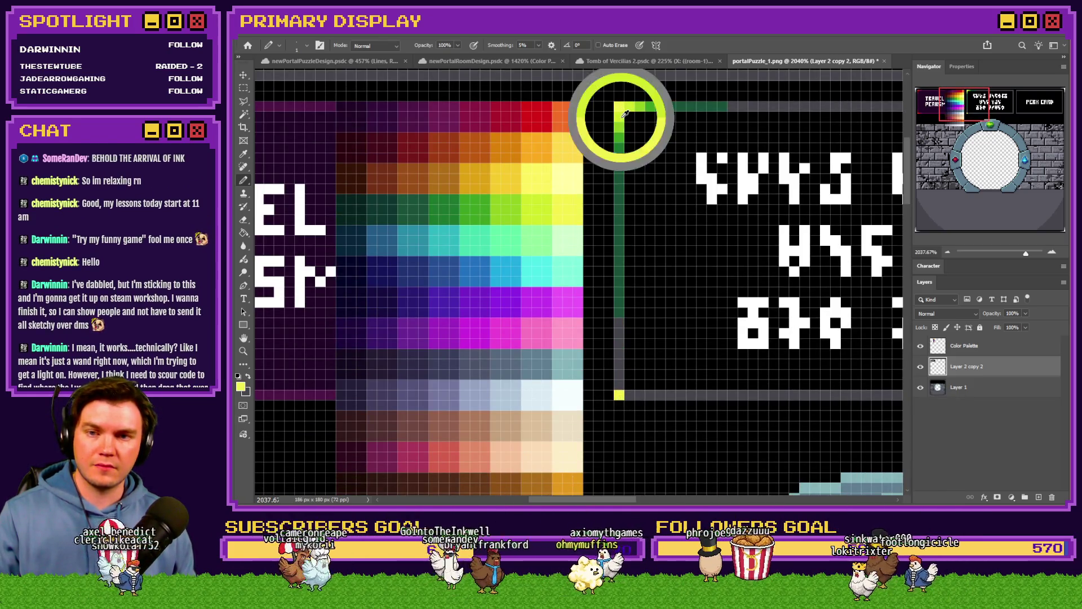
click(630, 394)
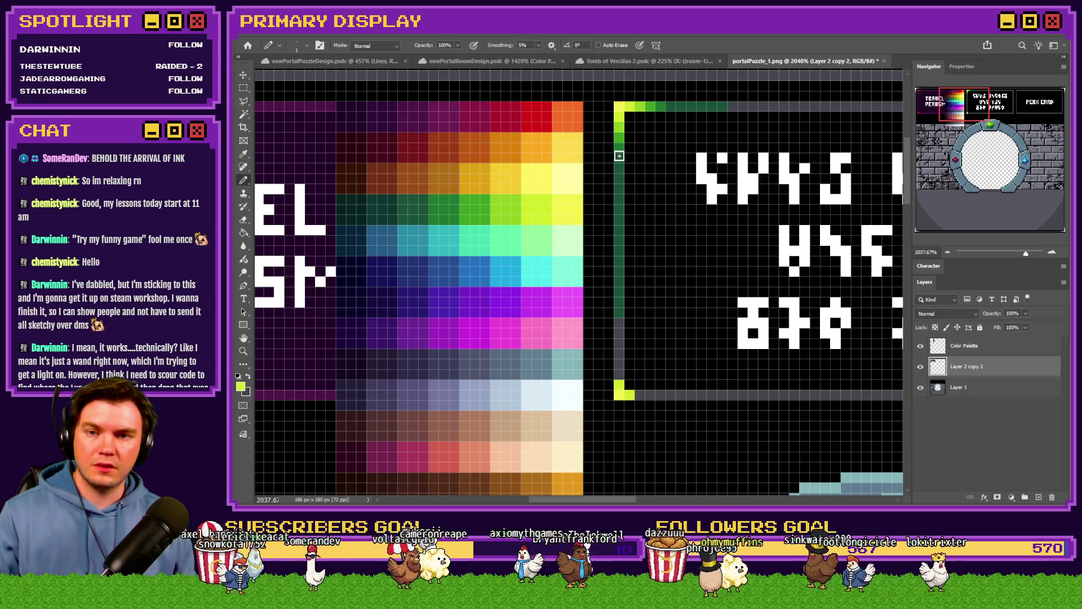
alt+click(620, 126)
click(638, 394)
click(620, 385)
alt+click(622, 130)
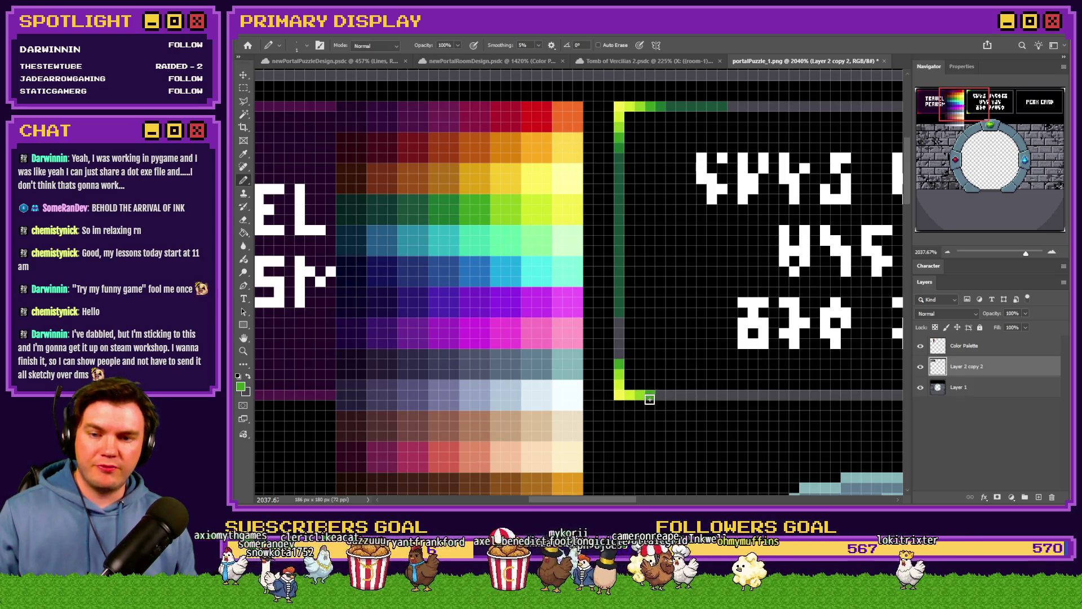
alt+click(621, 122)
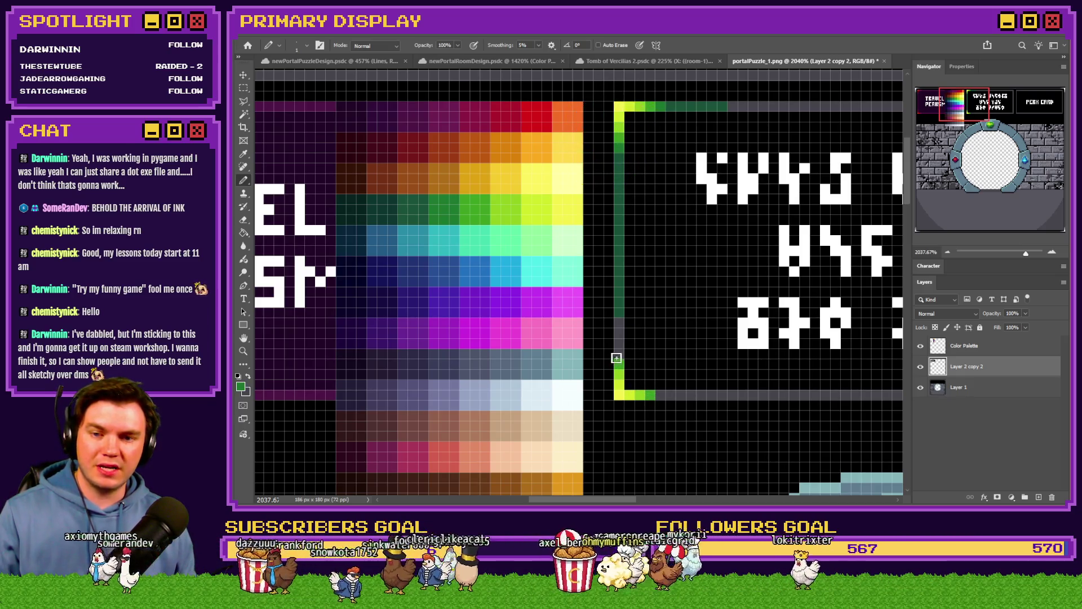
alt+click(622, 149)
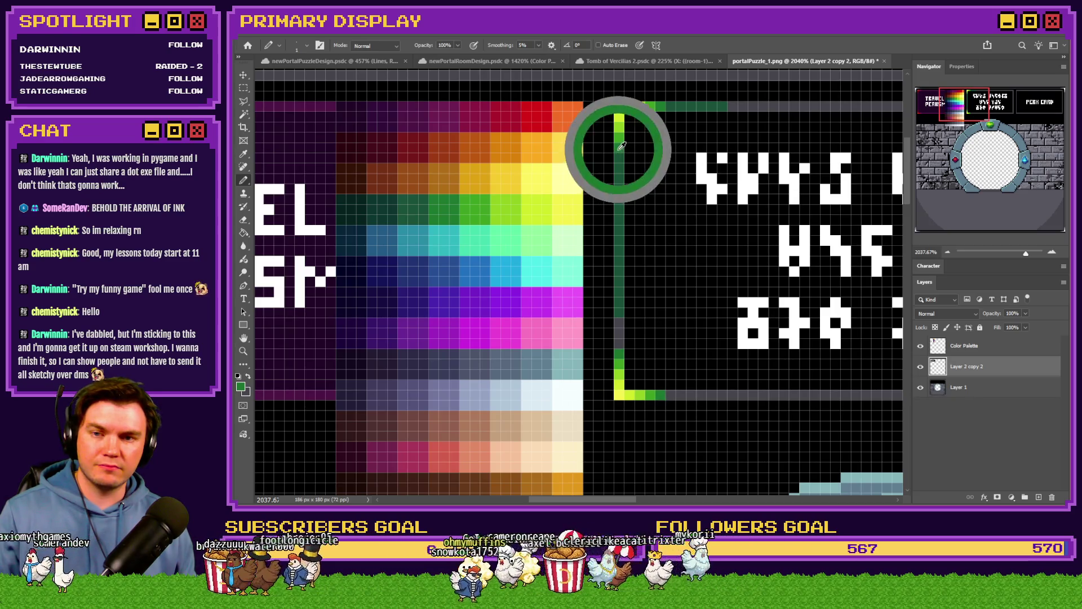
drag(675, 396, 758, 397)
drag(715, 104, 769, 104)
Copy the left border strip to its own layer, mirror it horizontally onto the right edge and merge down.
click(244, 87)
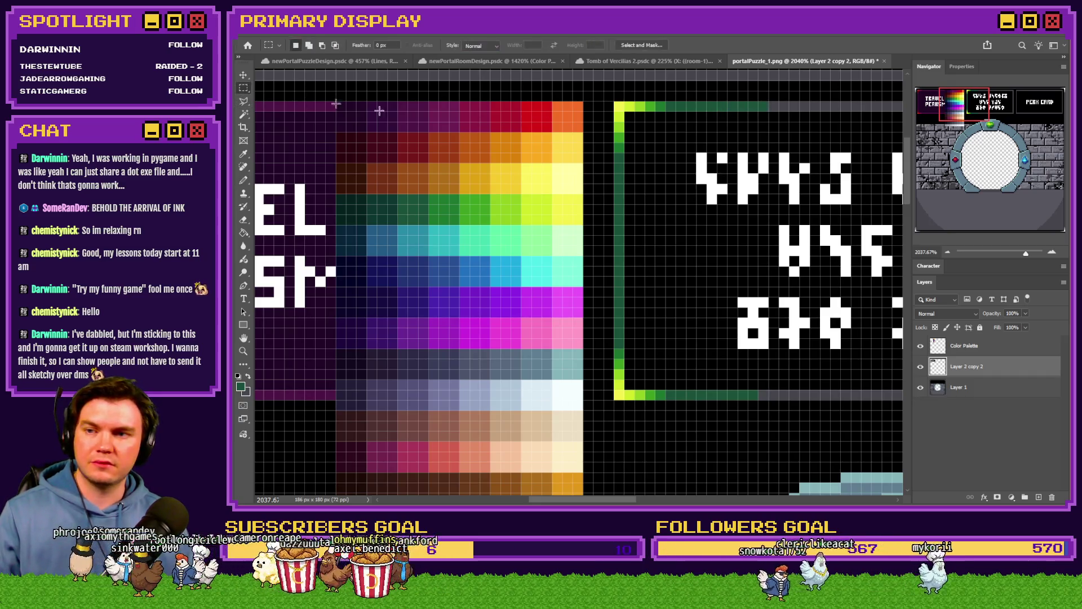
drag(615, 104, 696, 398)
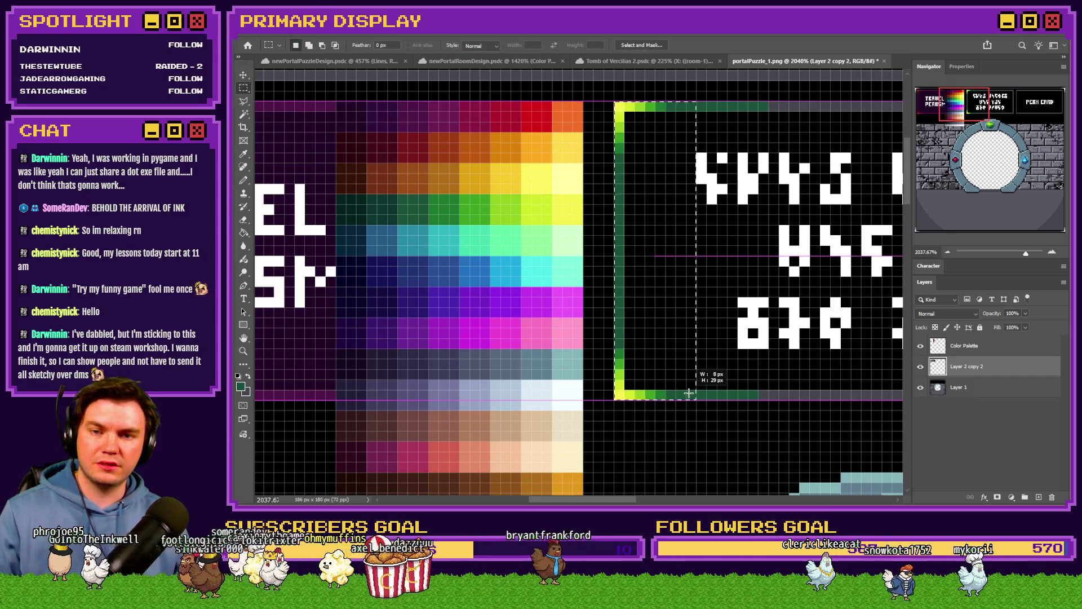
right_click(680, 288)
click(677, 312)
key(ctrl+t)
right_click(659, 307)
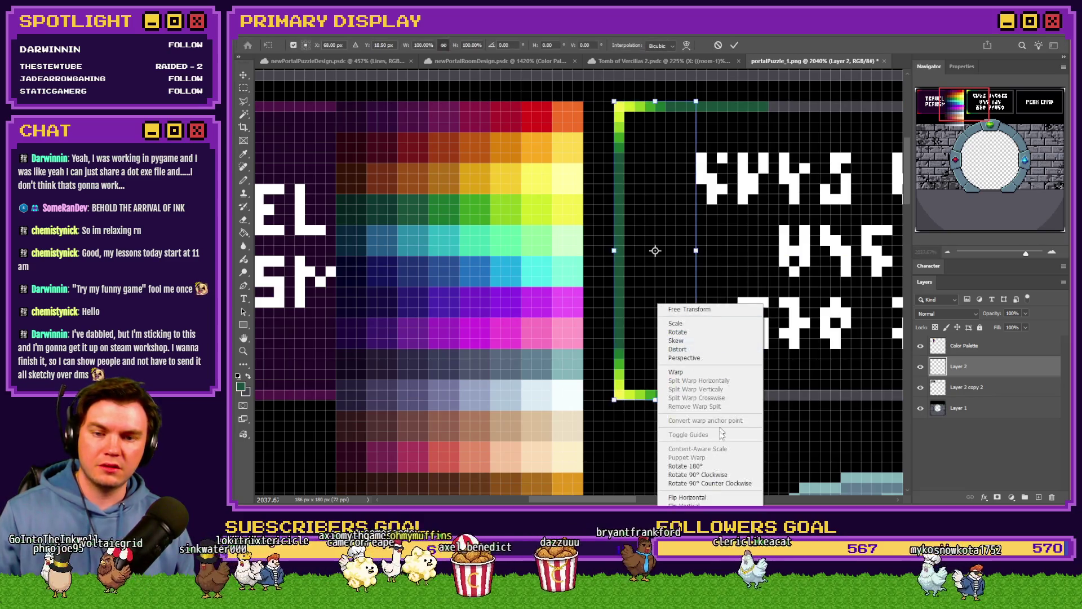
click(707, 498)
mouse_move(655, 250)
mouse_down()
mouse_move(881, 251)
mouse_move(704, 196)
mouse_up()
key(Return)
scroll(894, 218, right, 5)
scroll(894, 218, right, 2)
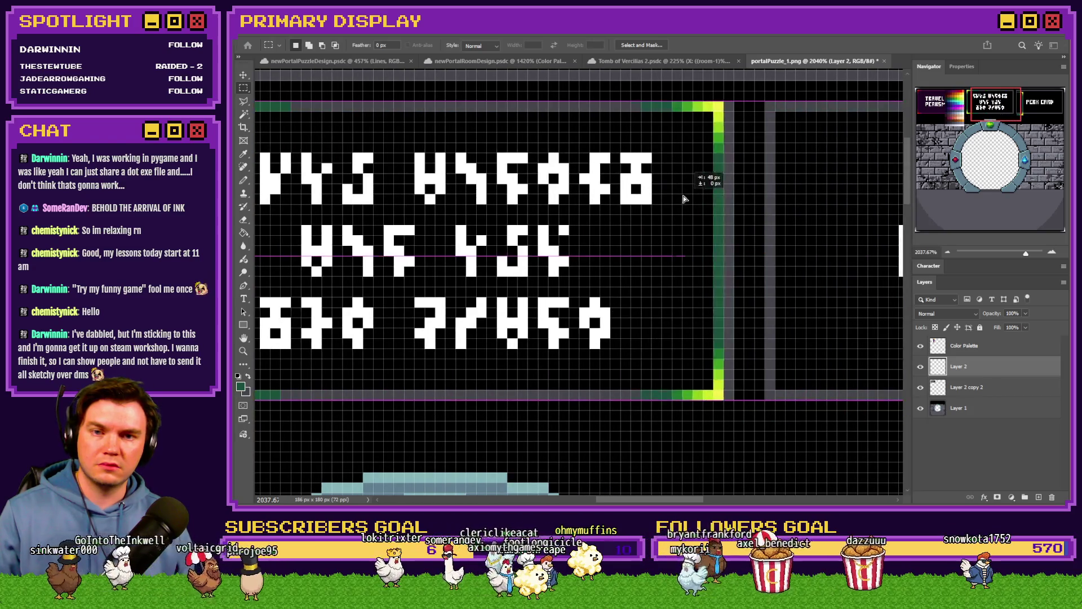
key(ctrl+e)
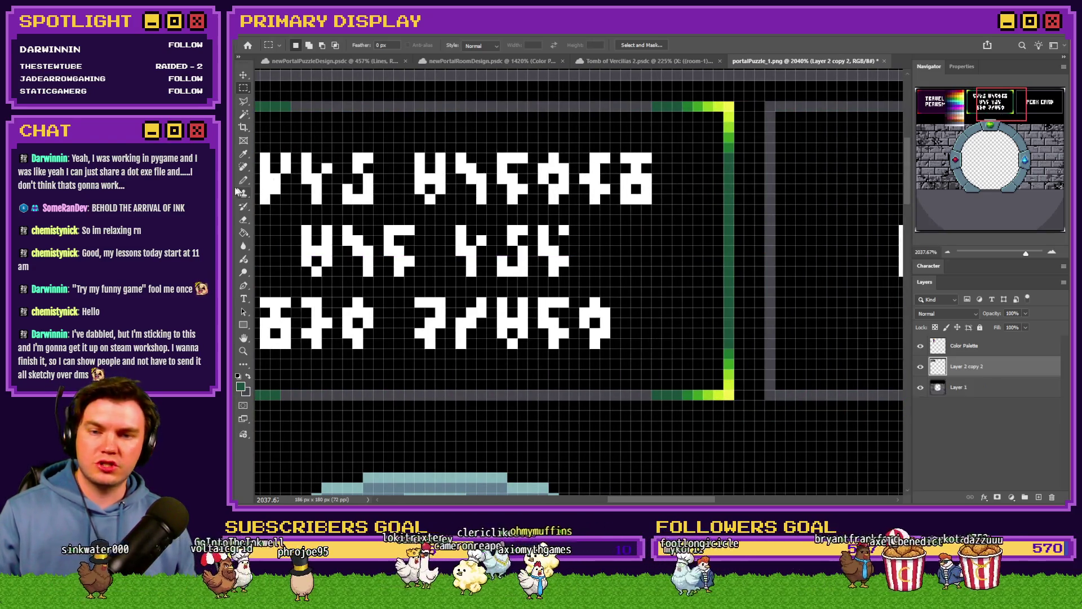
Fill the grey gaps in the top and bottom border rows with dark green.
key(b)
drag(605, 106, 291, 109)
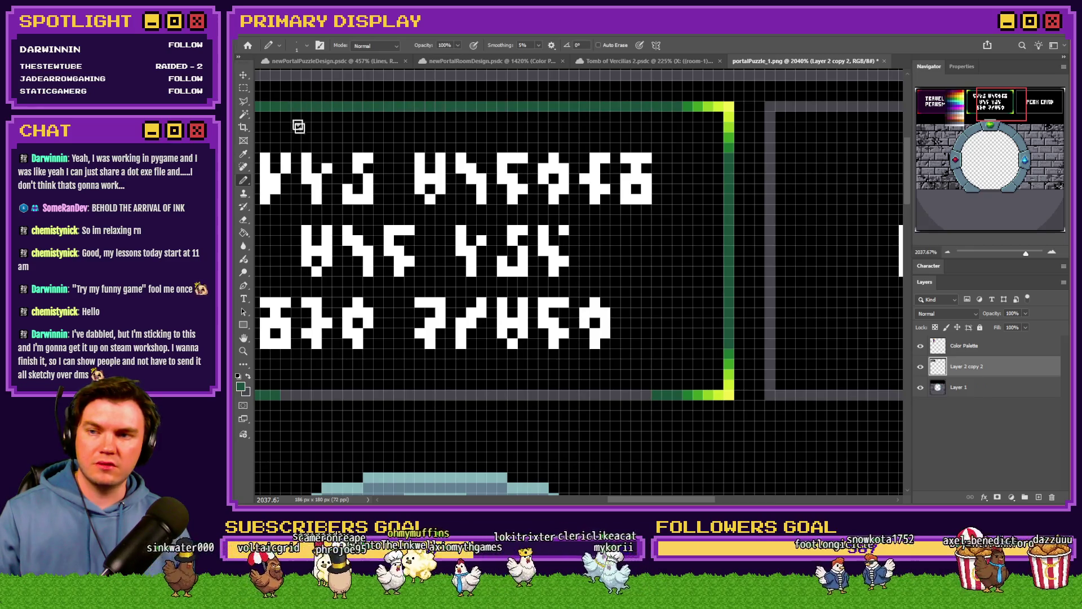
drag(640, 391, 385, 393)
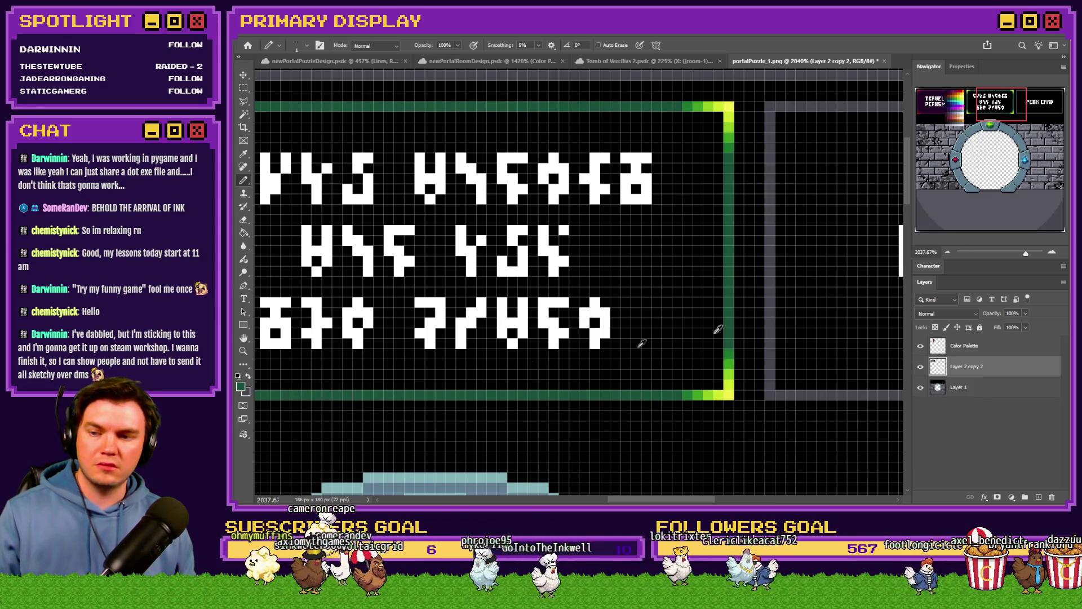
alt+scroll(642, 343, down, 2)
key(g)
scroll(319, 252, left, 1)
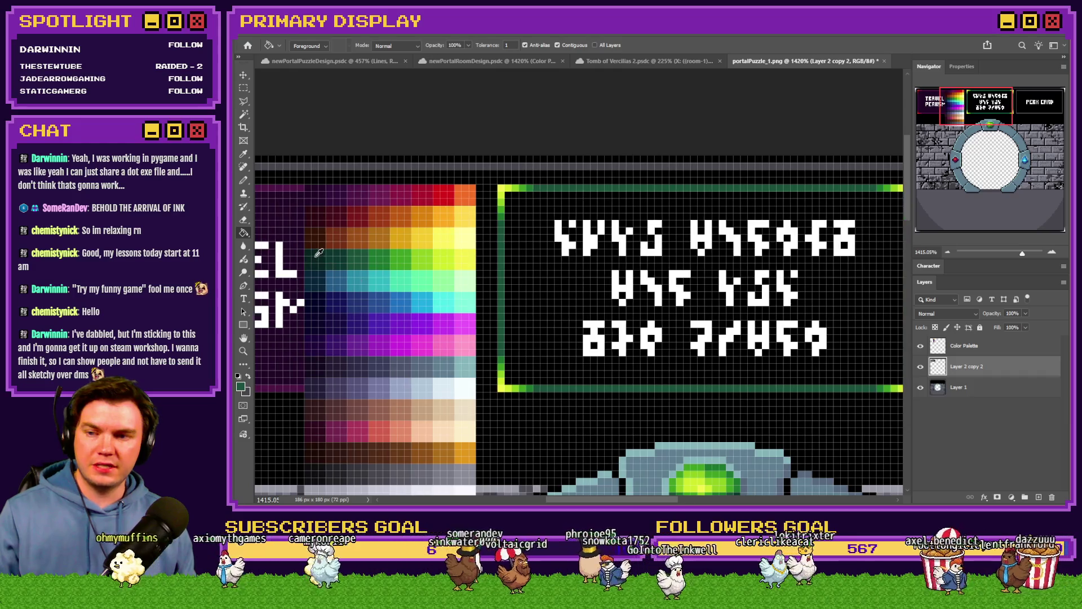
Paint-bucket the rune-text panel's black interior dark green.
click(542, 278)
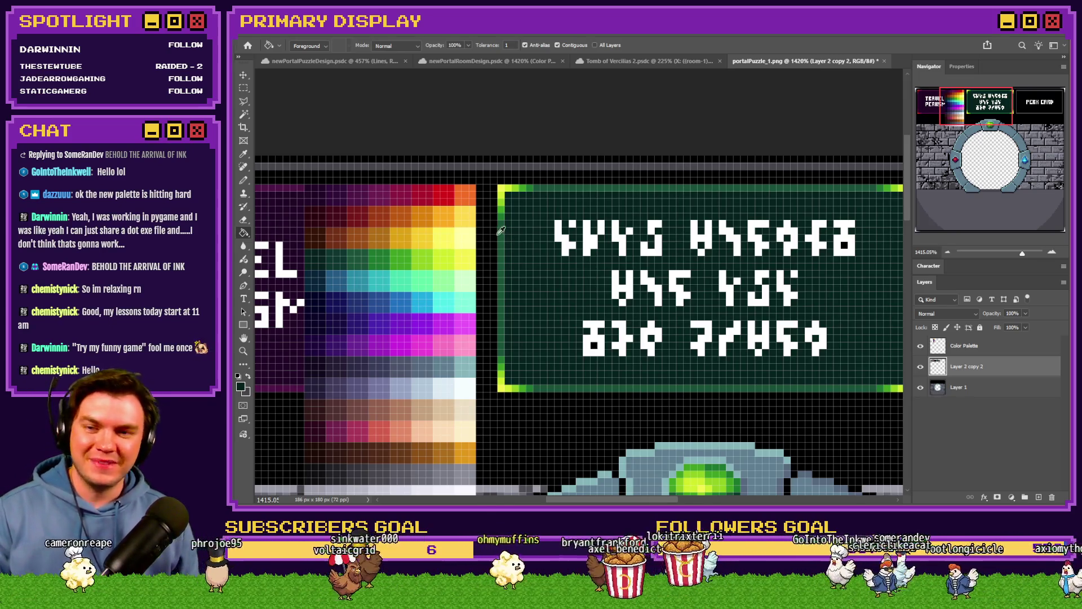
scroll(483, 244, down, 2)
scroll(484, 264, down, 1)
scroll(484, 264, up, 1)
scroll(484, 264, up, 1)
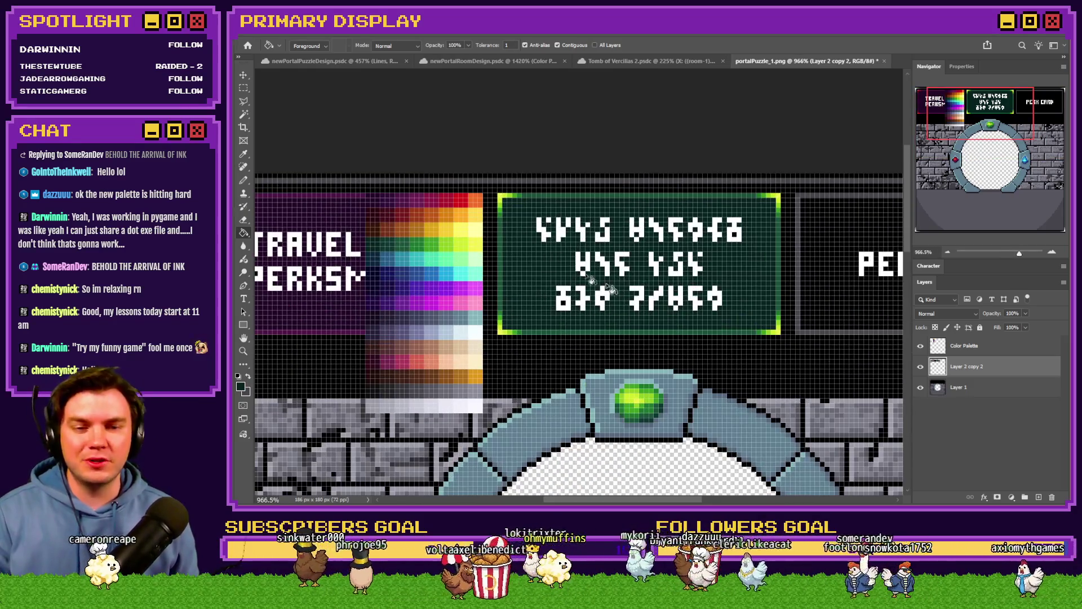
click(1006, 346)
Drag the colour palette right beside the PERK CARD panel and dab a cyan pixel on its top border.
drag(273, 280, 580, 280)
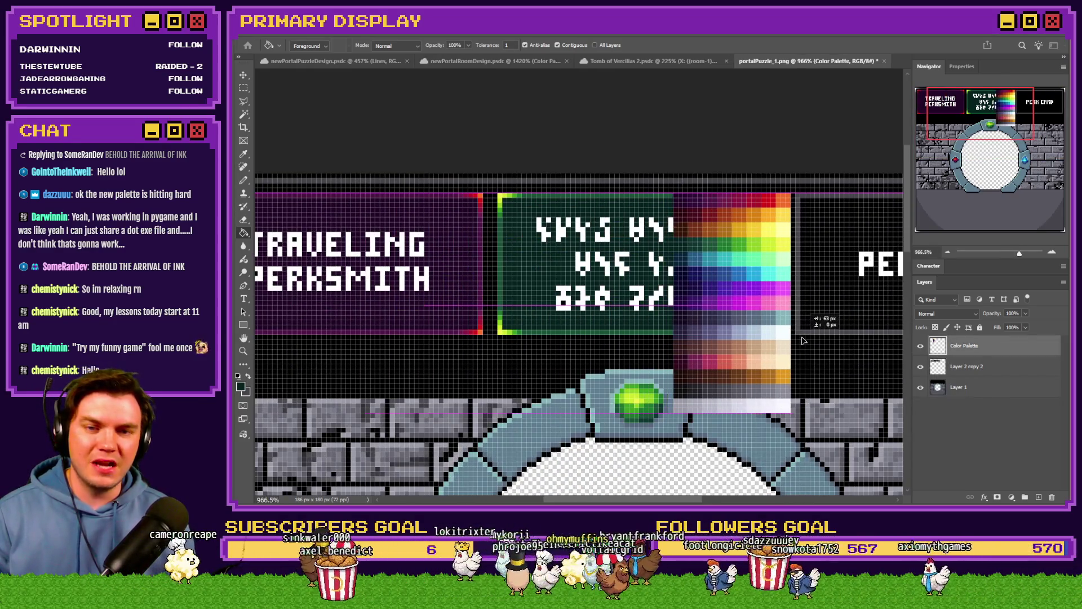
scroll(579, 279, down, 1)
scroll(815, 297, up, 1)
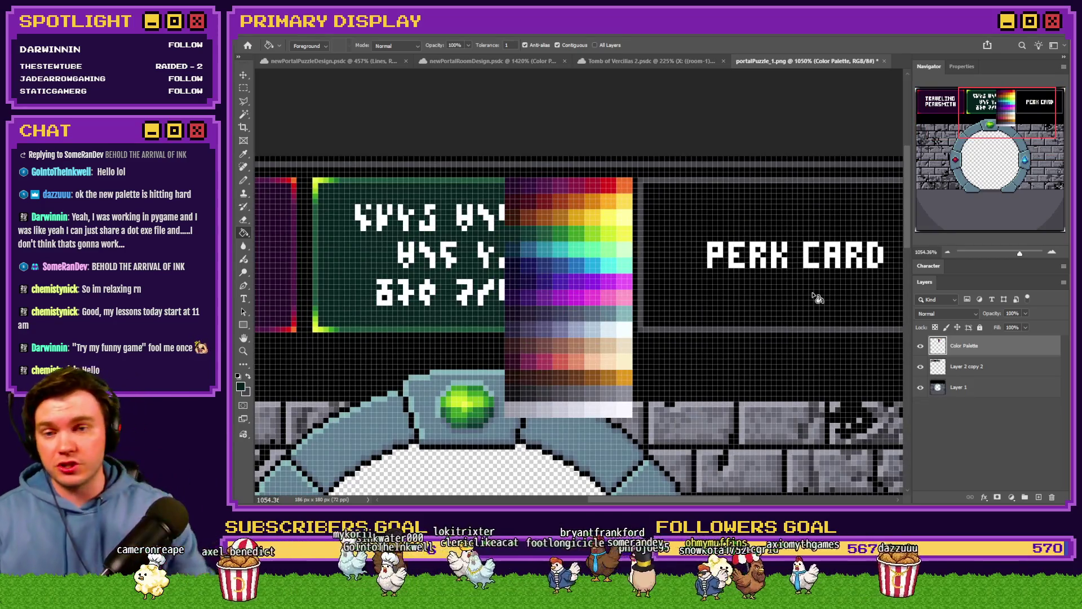
scroll(818, 298, down, 1)
scroll(582, 265, down, 1)
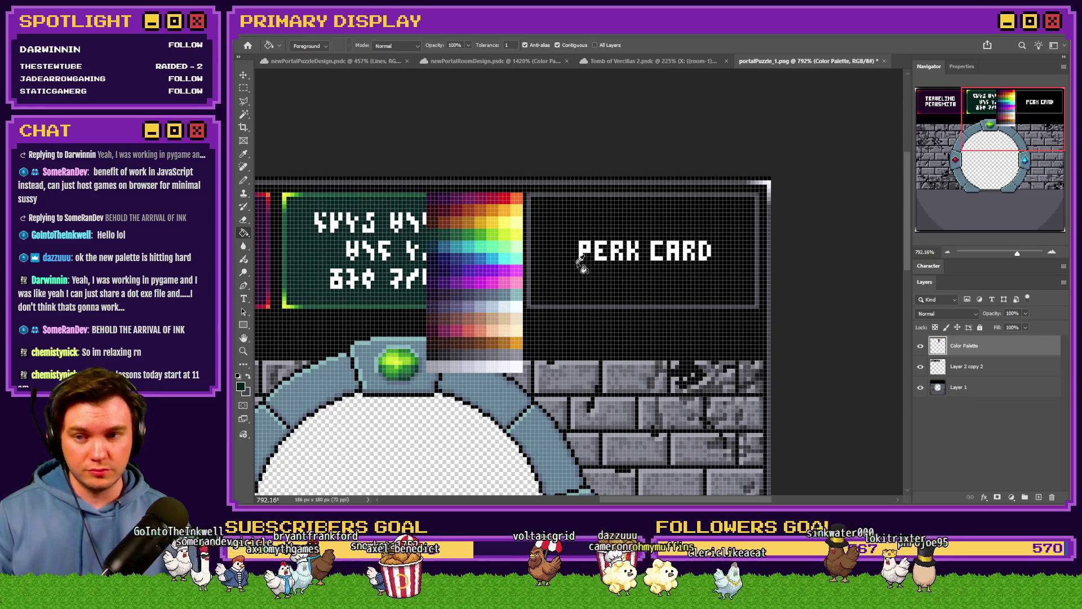
scroll(581, 268, up, 3)
click(244, 181)
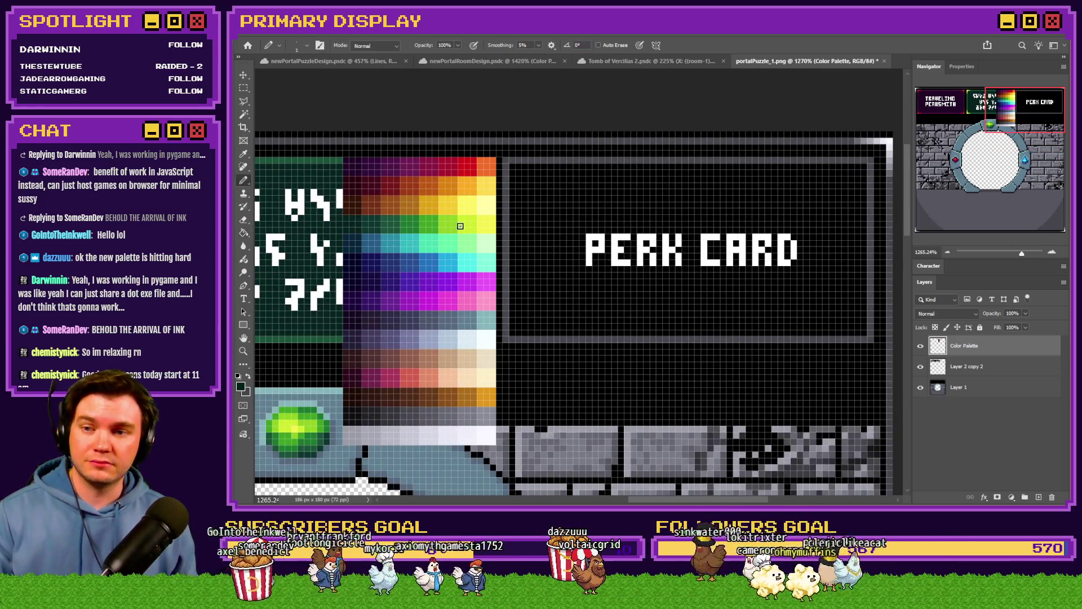
scroll(474, 222, up, 2)
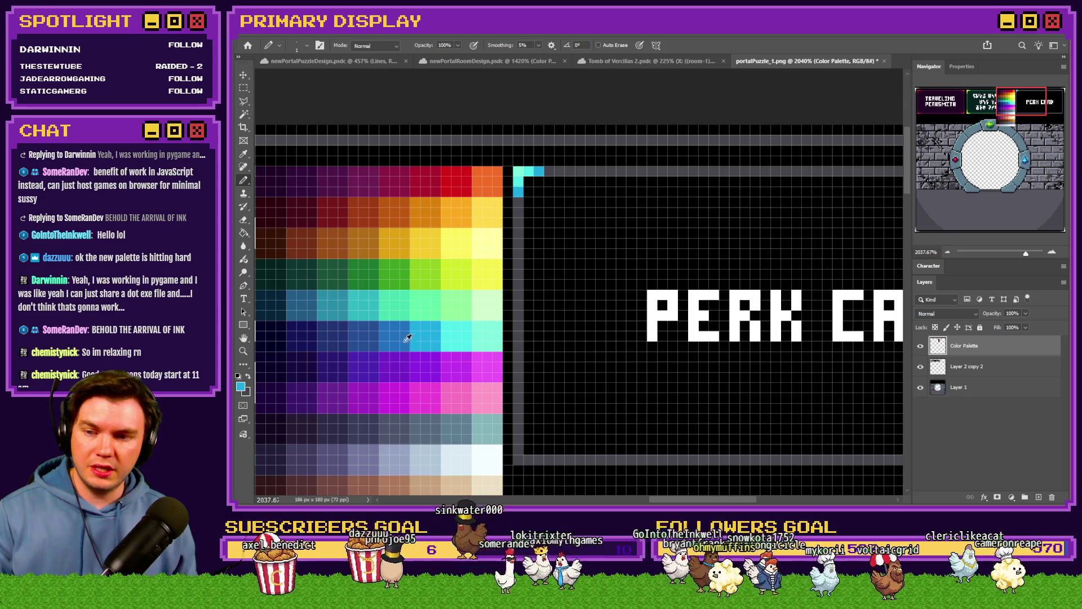
click(550, 171)
Add blue below the cyan corner and draw a dark-blue line along the PERK CARD top border.
alt+click(395, 341)
click(518, 210)
click(560, 172)
alt+click(338, 341)
shift+click(759, 171)
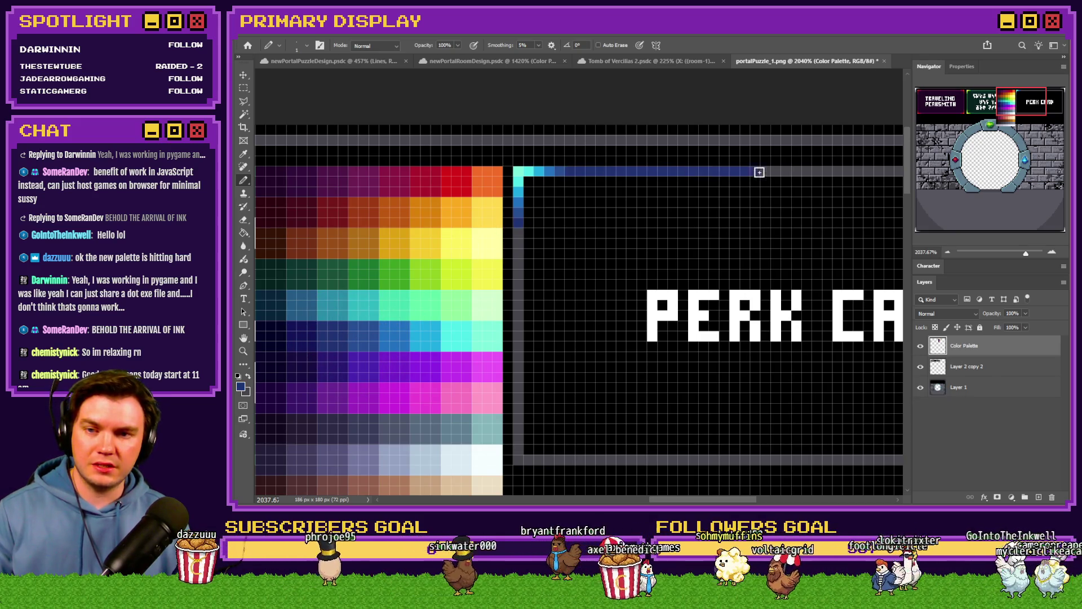
Copy the gradient corner piece, flip it vertically, move it to the frame's bottom and merge down.
click(244, 87)
drag(513, 166, 605, 269)
key(ctrl+j)
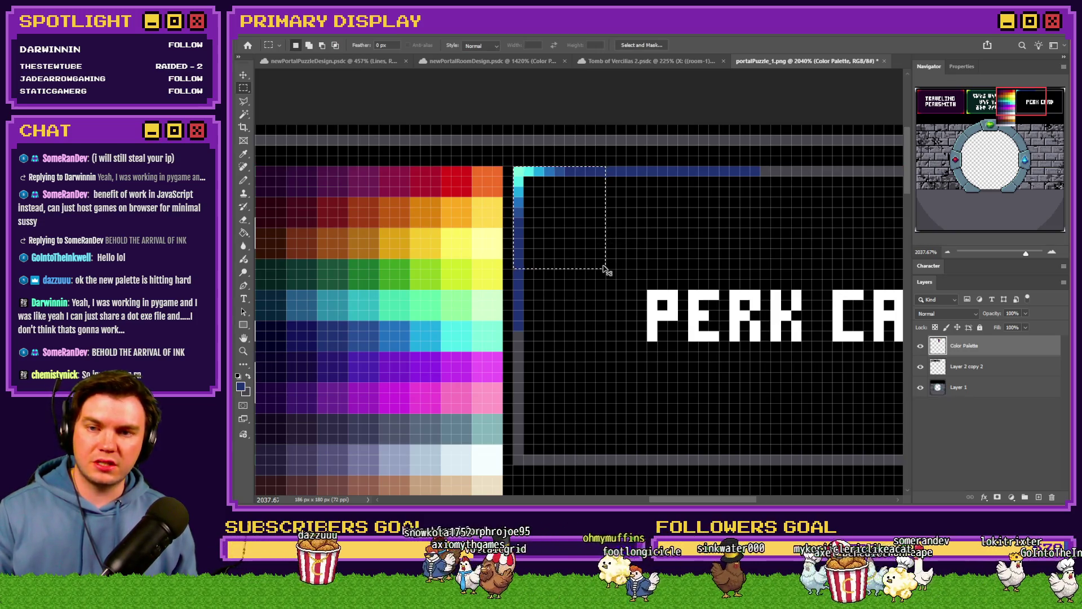
right_click(572, 224)
click(601, 324)
right_click(554, 235)
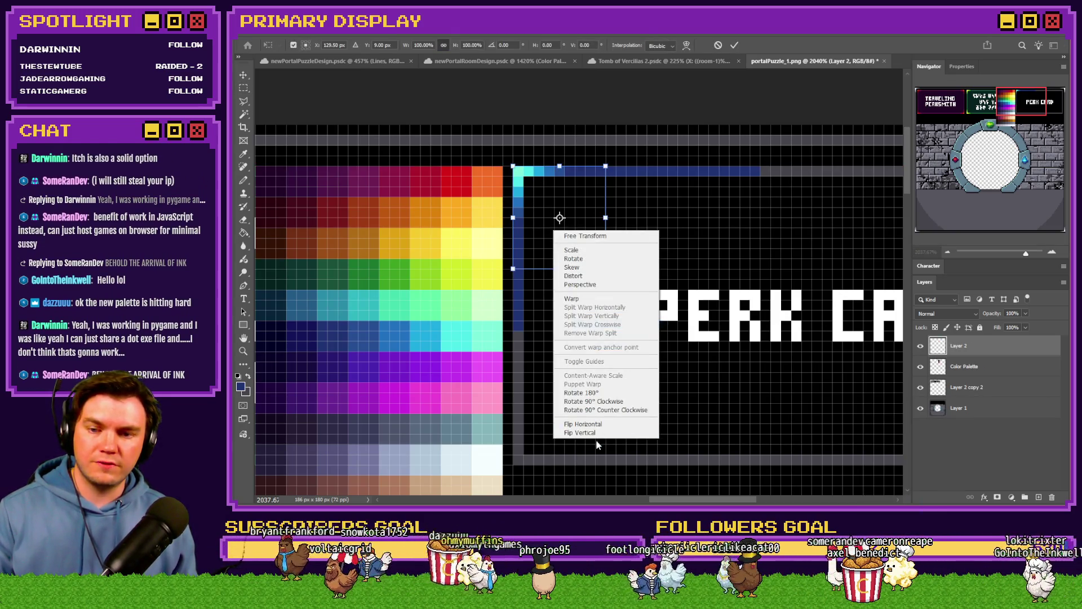
click(592, 439)
key(Return)
mouse_move(614, 235)
mouse_down()
mouse_move(624, 380)
mouse_move(608, 415)
mouse_up()
key(ctrl+e)
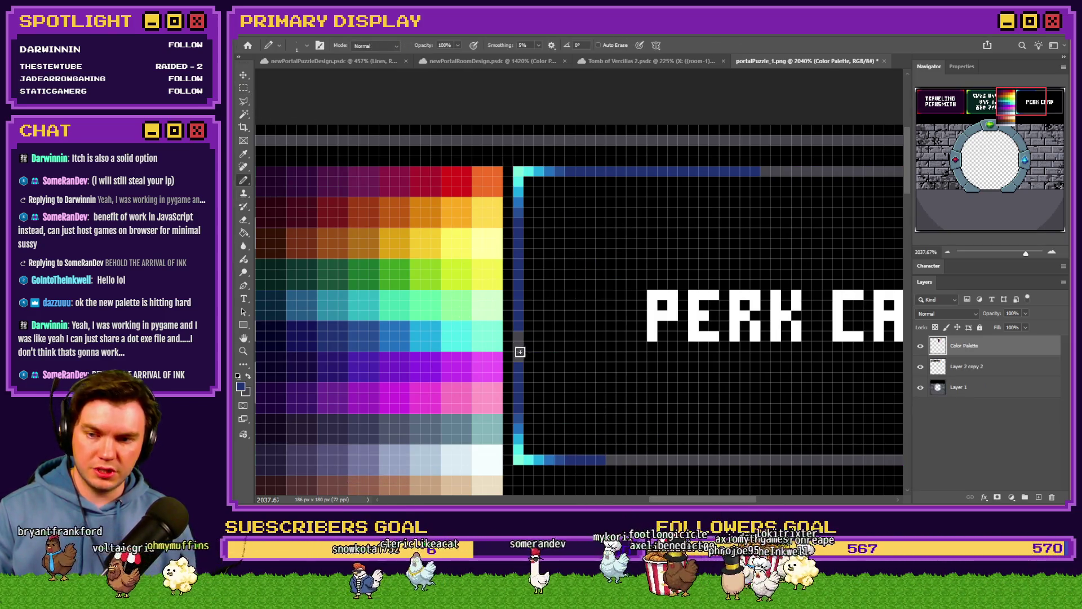
Copy the whole left corner piece, move the mirrored copy to the frame's right end and merge down.
drag(513, 167, 602, 468)
key(ctrl+j)
right_click(593, 388)
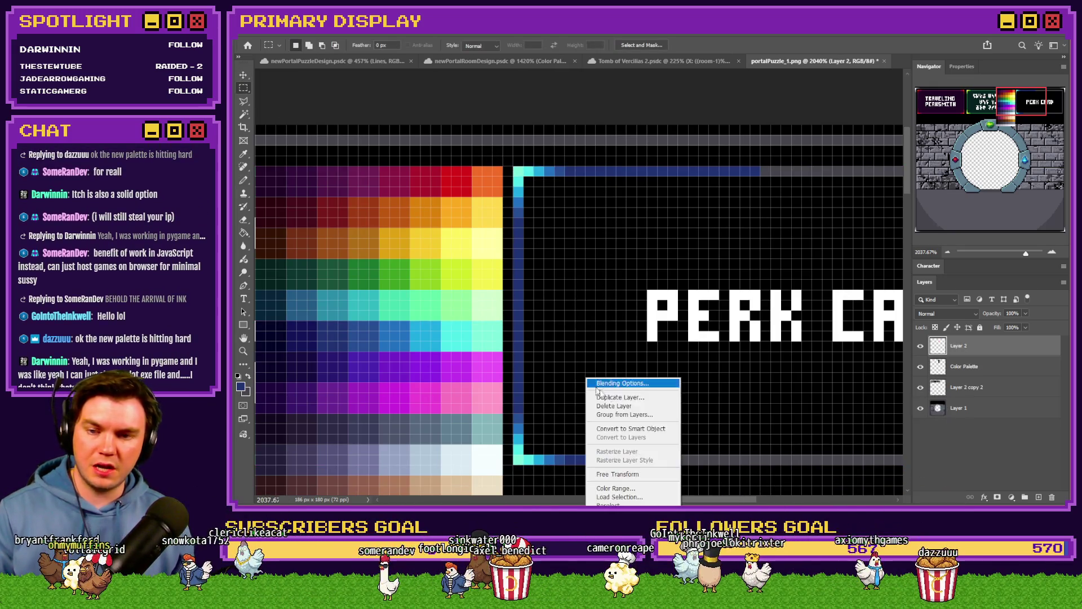
click(640, 475)
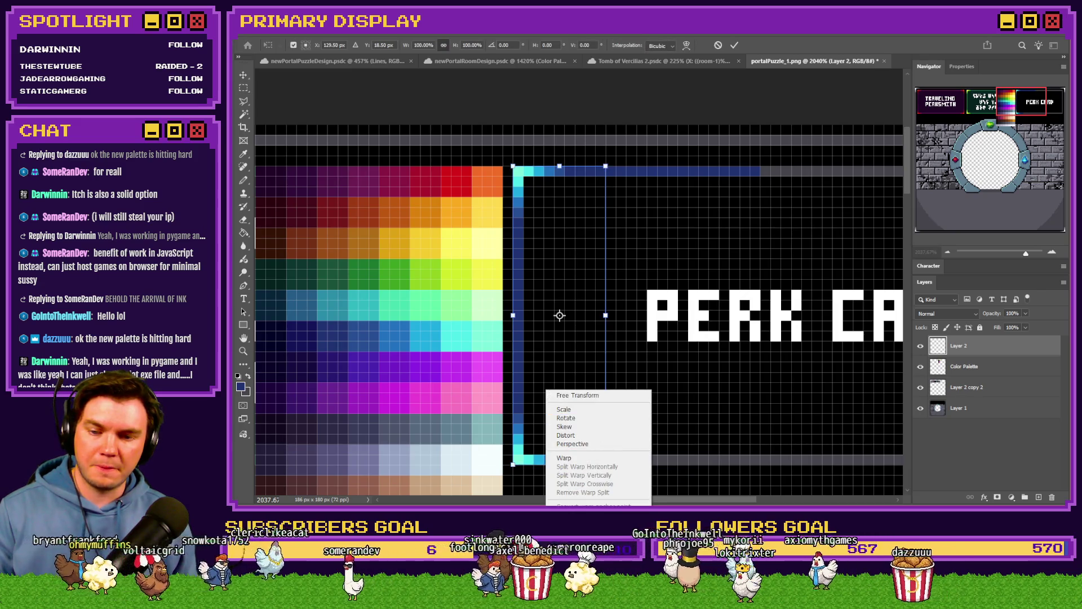
drag(545, 261, 886, 288)
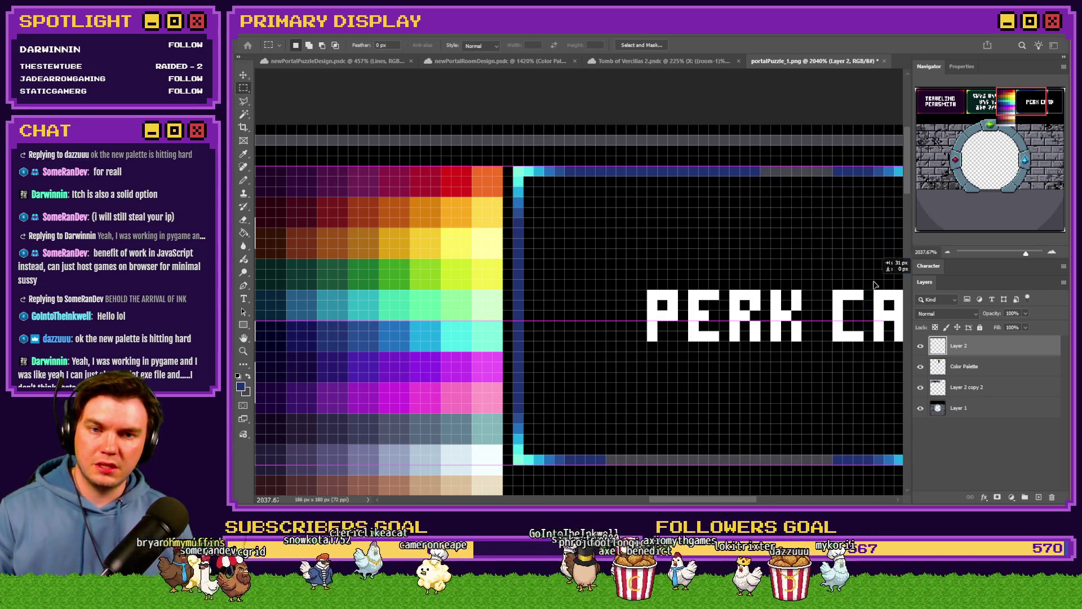
key(Return)
key(ctrl+e)
Repaint the grey top and bottom border rows blue with the Pencil.
key(b)
drag(373, 172, 629, 172)
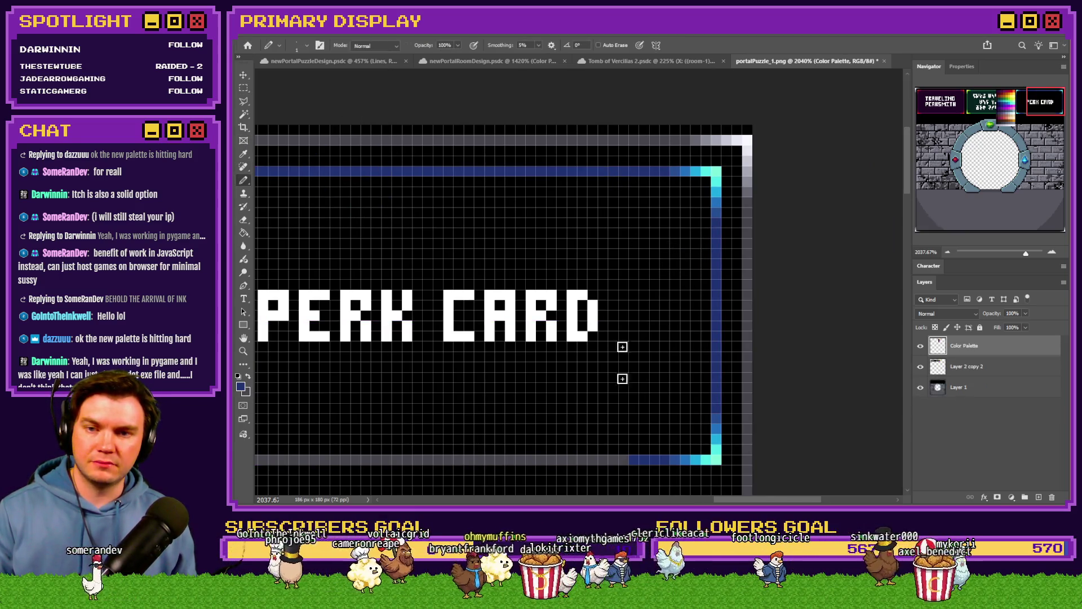
drag(623, 460, 262, 460)
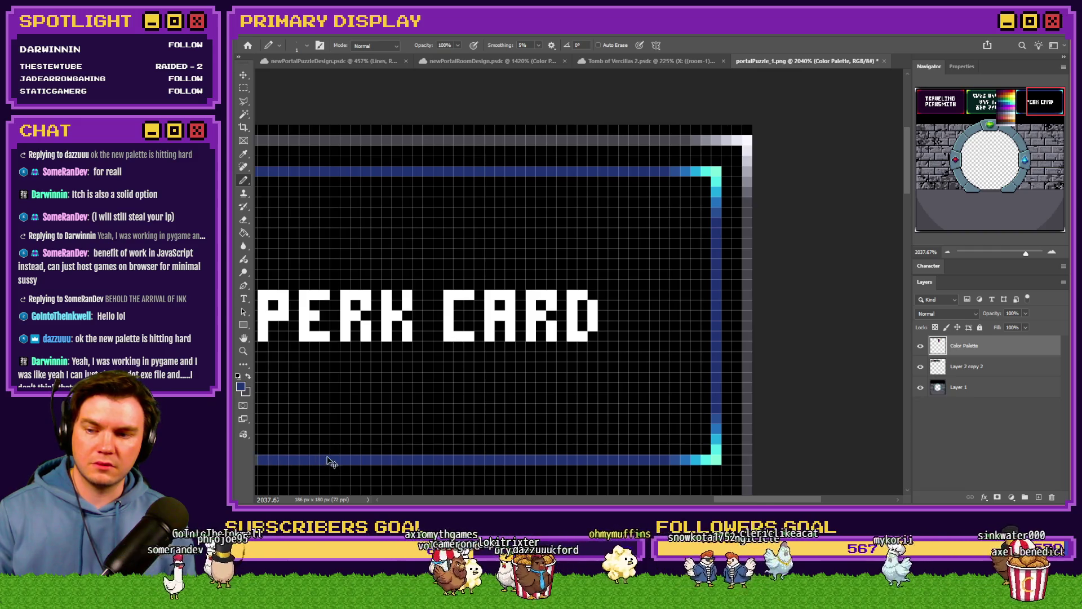
scroll(330, 461, left, 2)
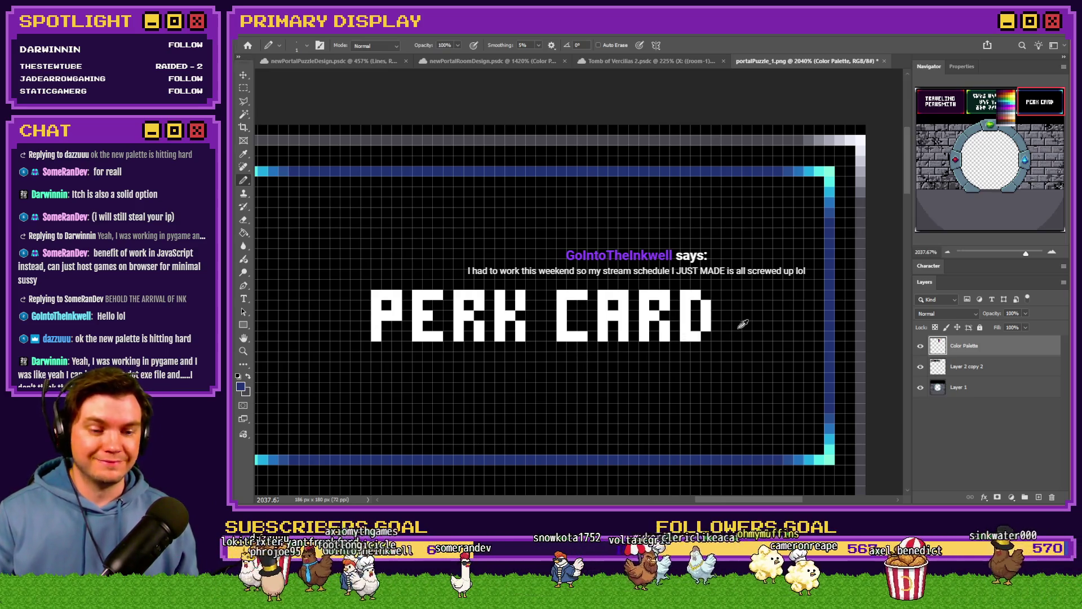
scroll(730, 329, down, 3)
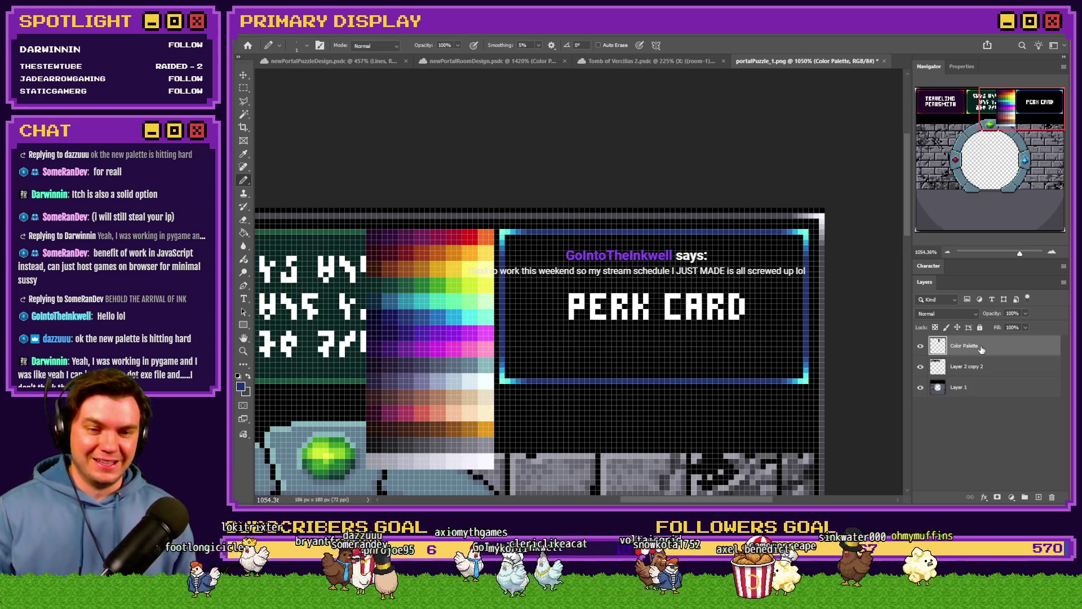
Merge the pasted border piece into the panels layer and fill the PERK CARD interior dark navy.
key(m)
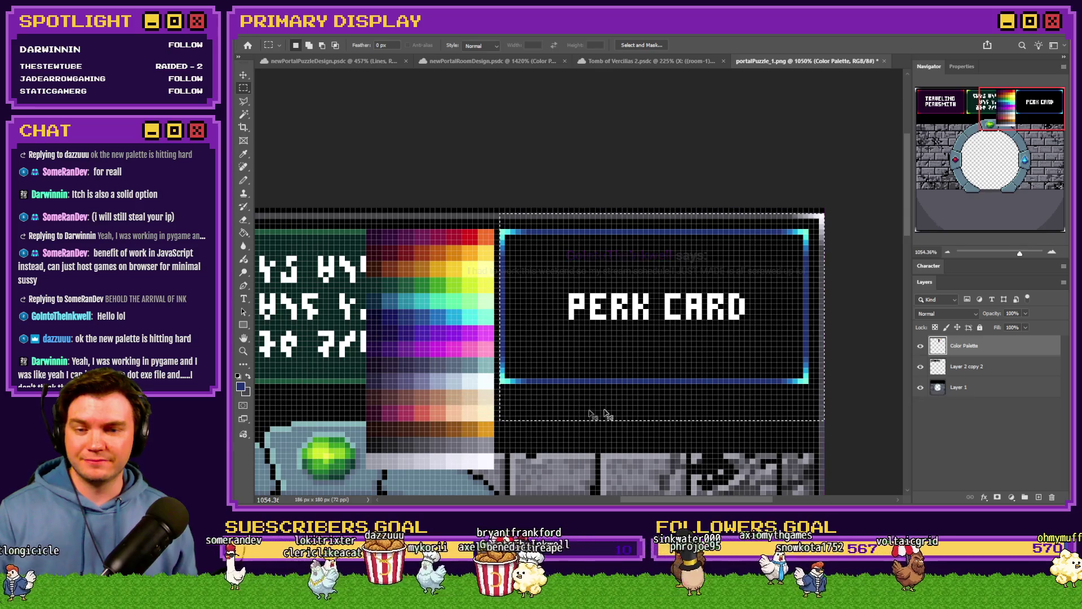
click(939, 366)
key(ctrl+v)
scroll(850, 288, up, 2)
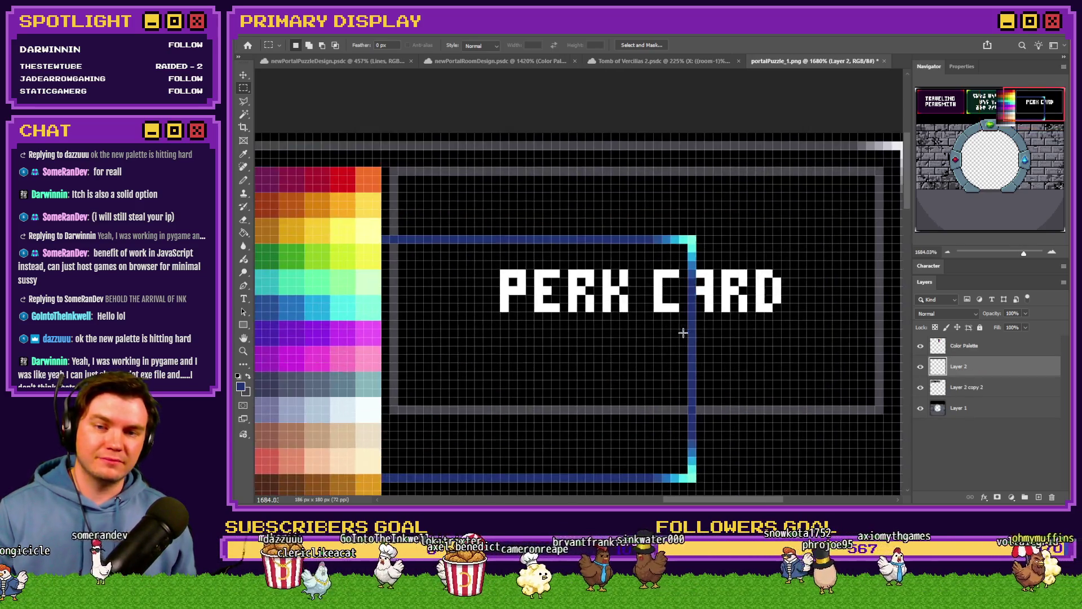
scroll(701, 367, down, 2)
key(ctrl+e)
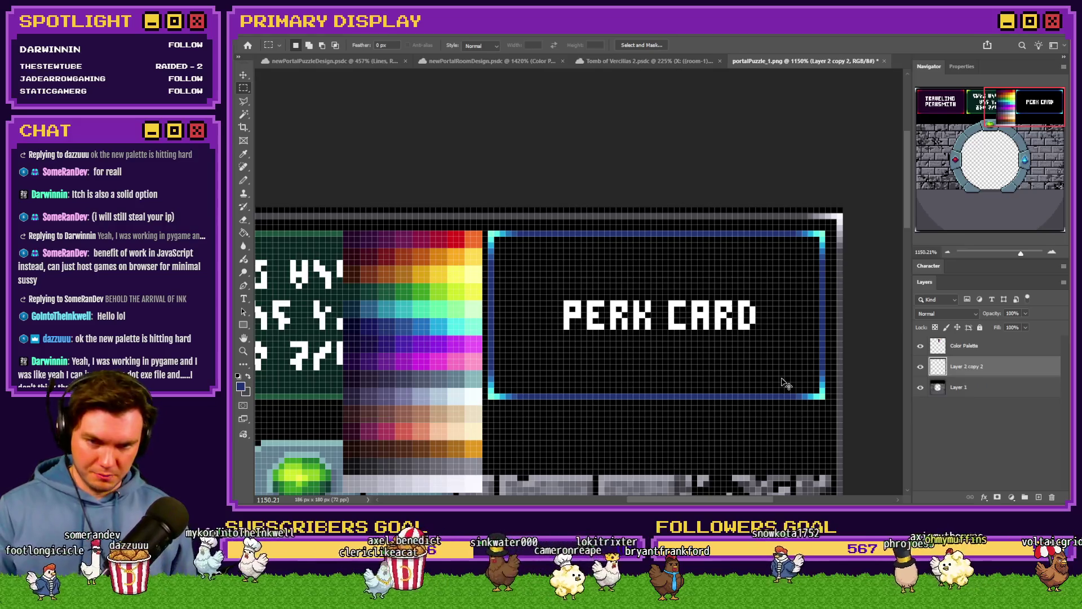
scroll(809, 376, down, 1)
scroll(810, 376, down, 1)
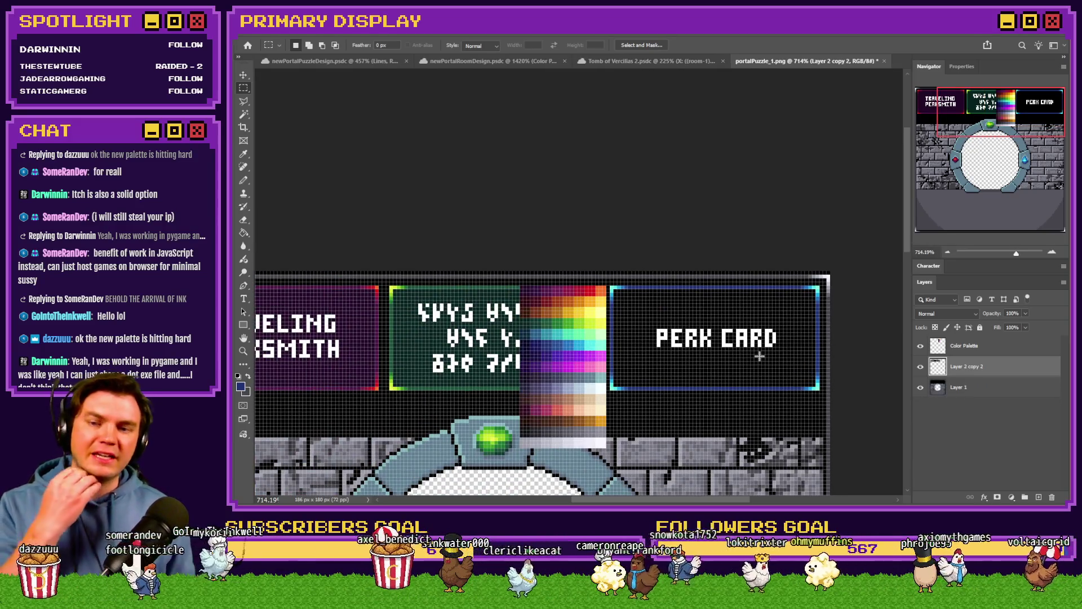
click(245, 234)
scroll(623, 327, up, 1)
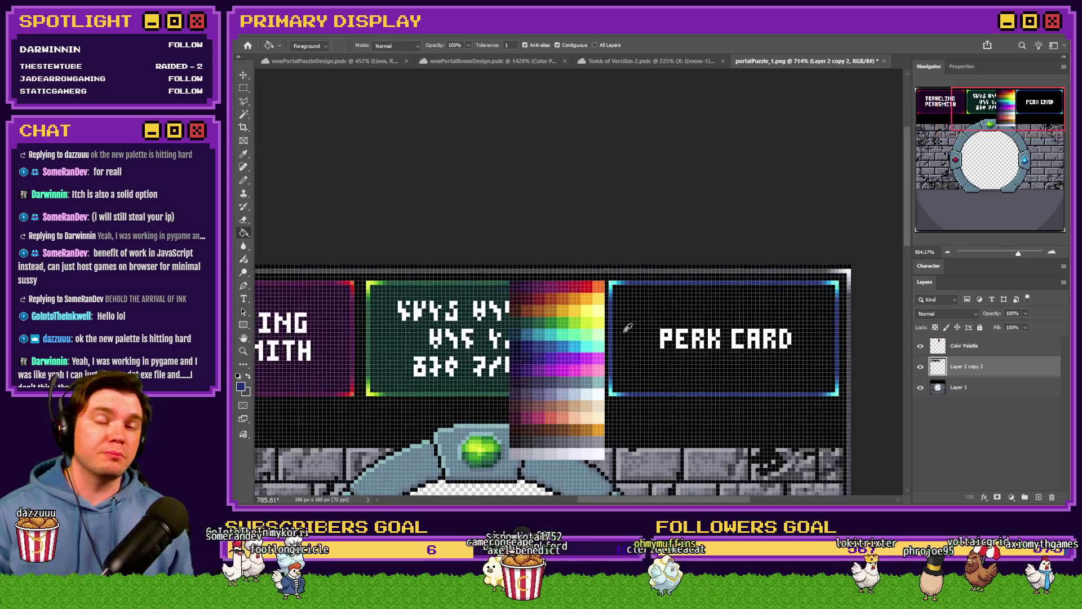
scroll(623, 338, up, 1)
scroll(569, 332, up, 1)
scroll(568, 332, up, 1)
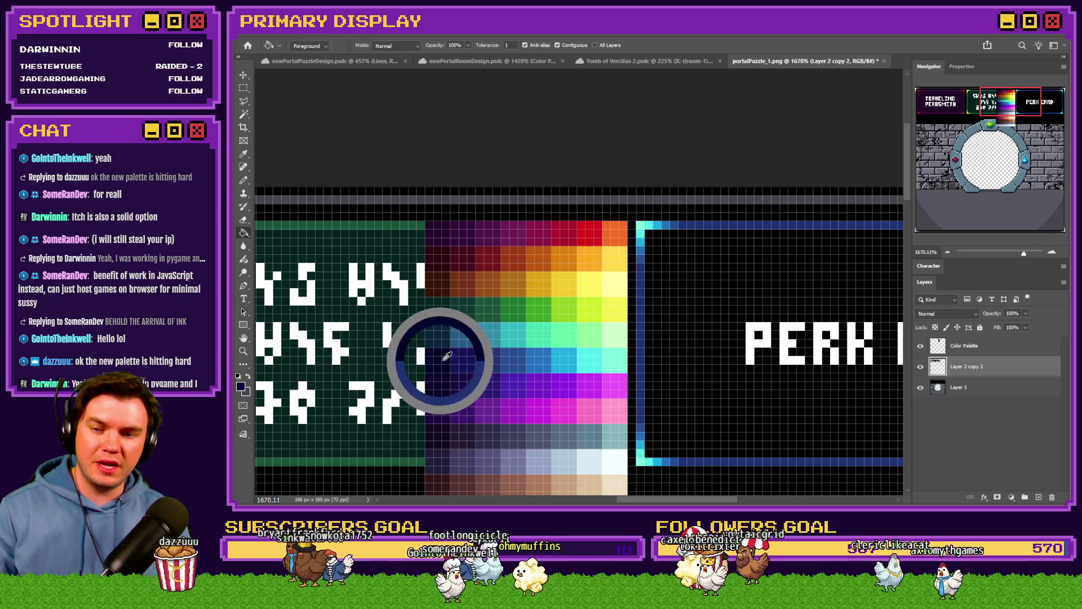
scroll(733, 316, down, 3)
scroll(676, 338, down, 3)
scroll(626, 359, down, 1)
scroll(622, 347, up, 2)
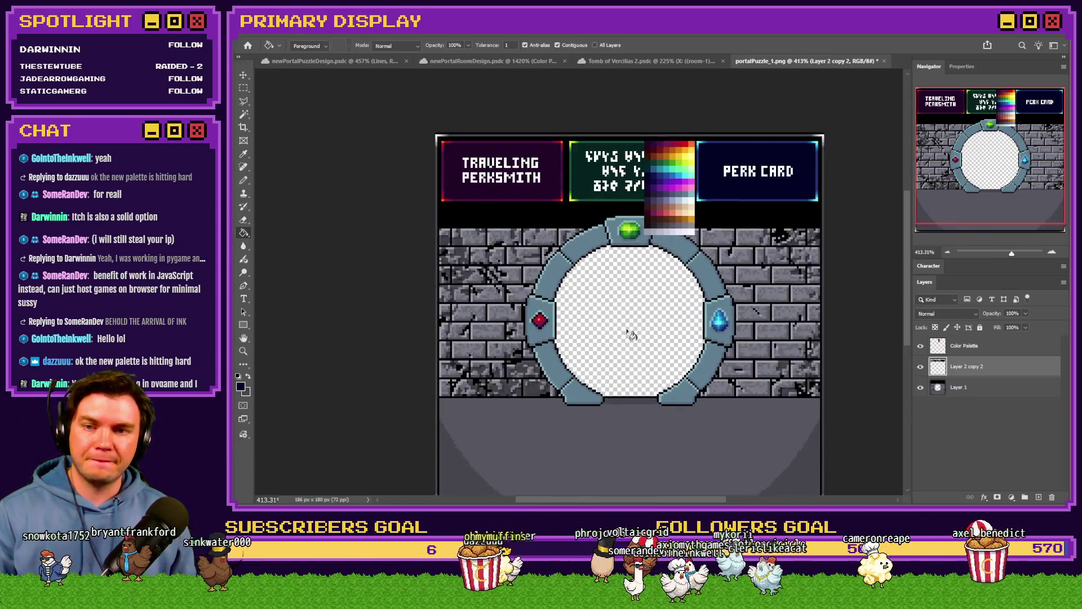
click(964, 345)
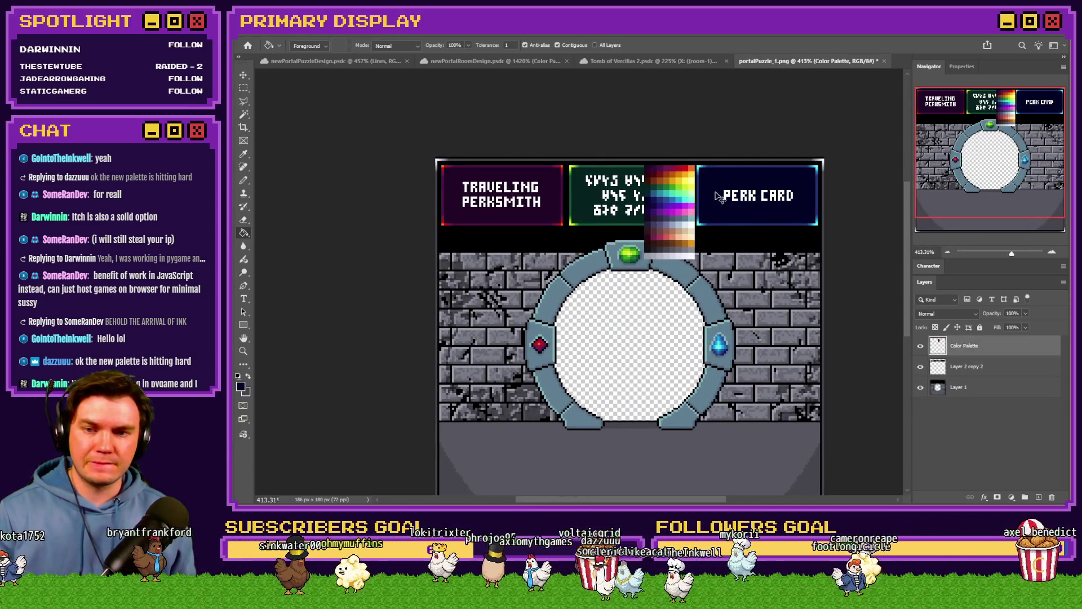
Move the palette swatch left beside the portal and ready the Pencil on the panels layer.
drag(670, 212, 481, 275)
click(966, 367)
key(b)
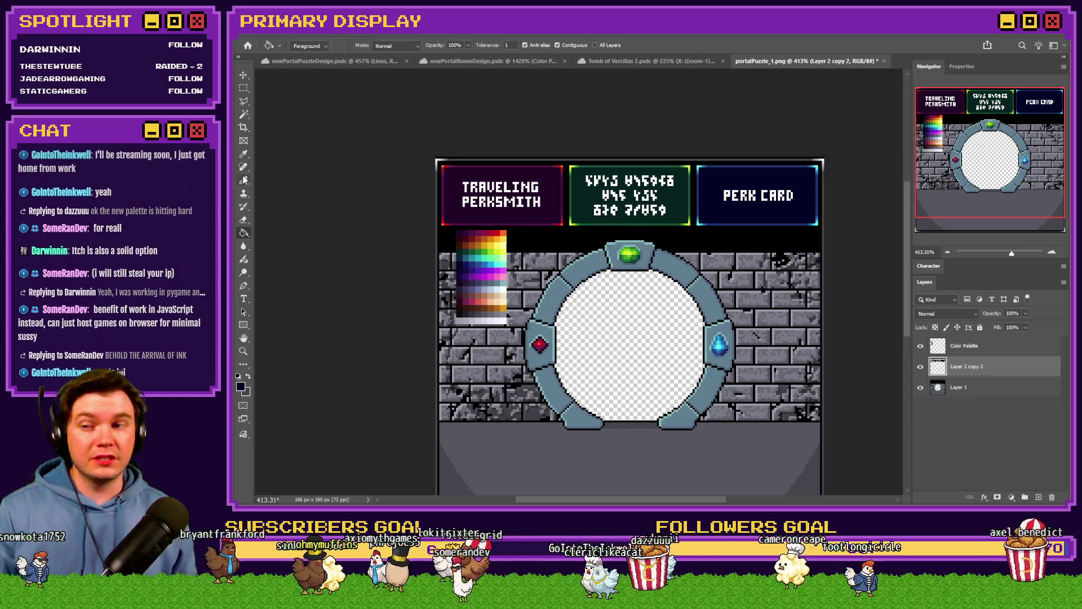
scroll(498, 179, up, 2)
scroll(392, 160, up, 2)
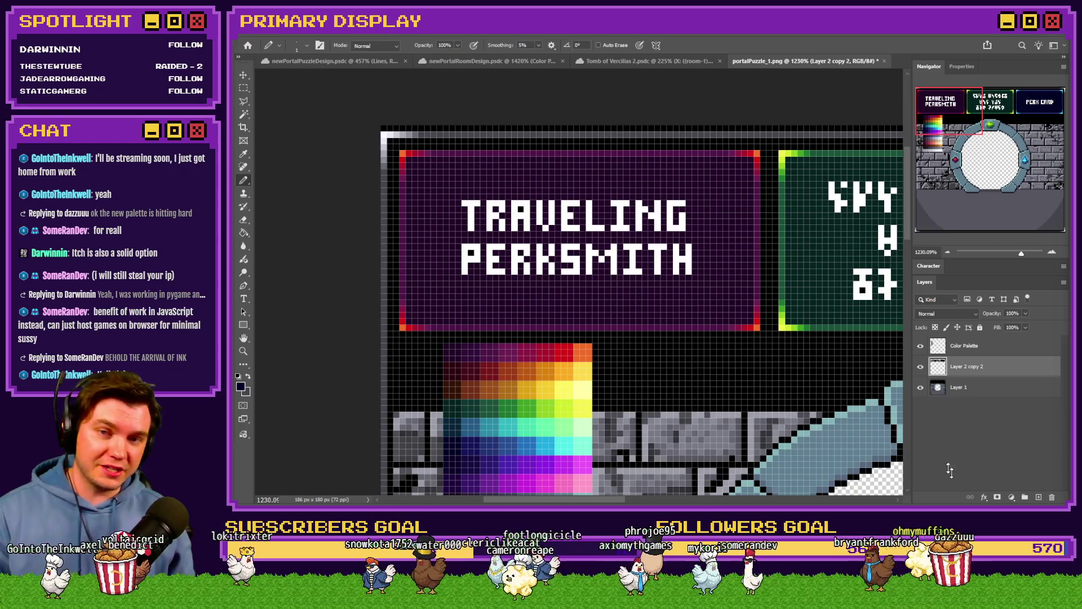
scroll(558, 300, down, 2)
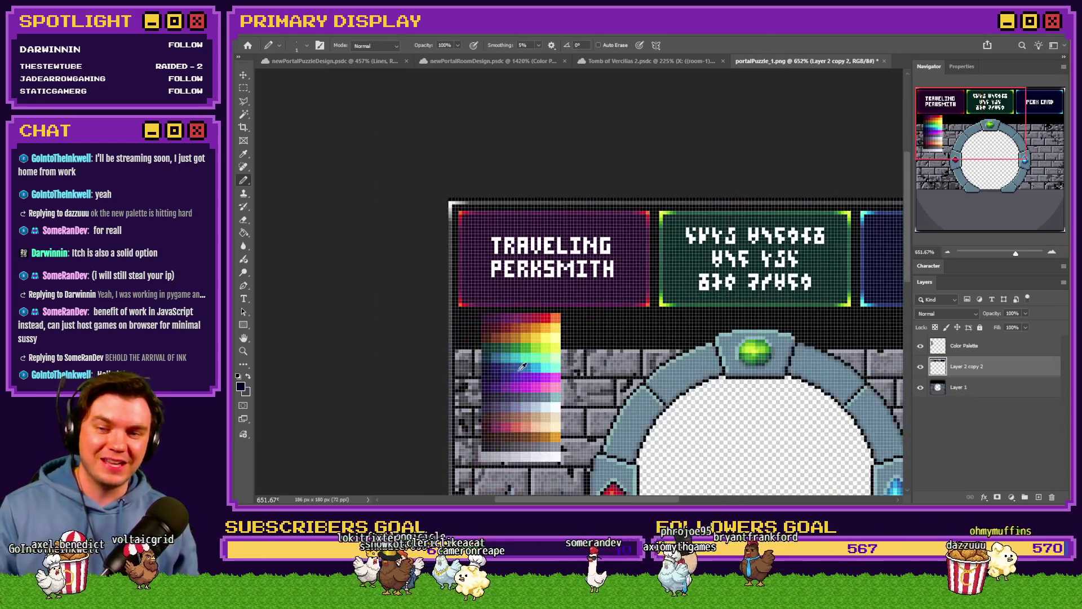
scroll(508, 339, up, 2)
scroll(491, 364, down, 3)
scroll(470, 389, up, 2)
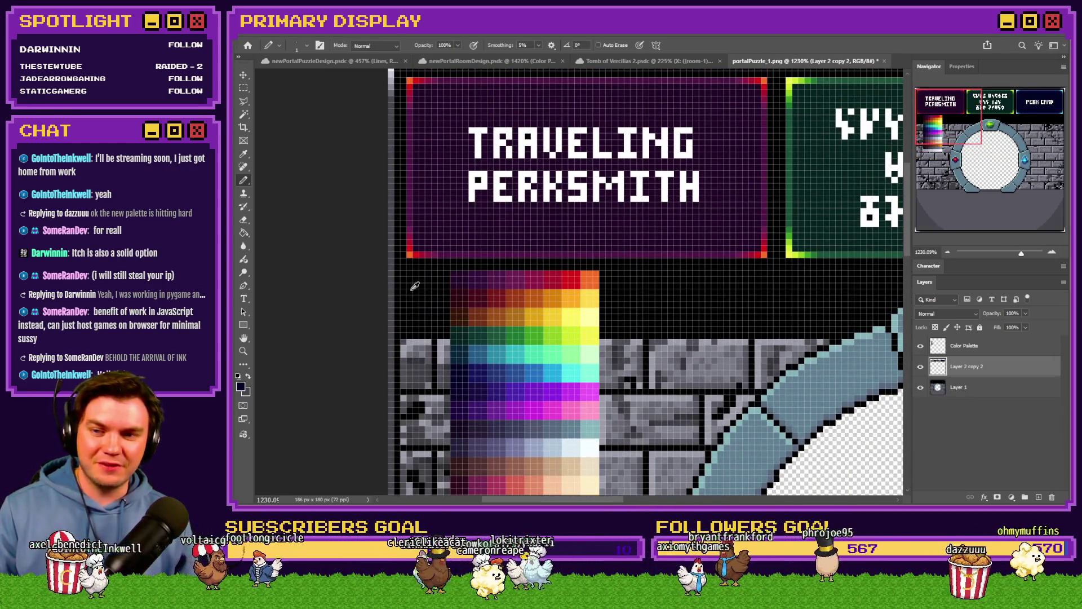
scroll(427, 271, up, 1)
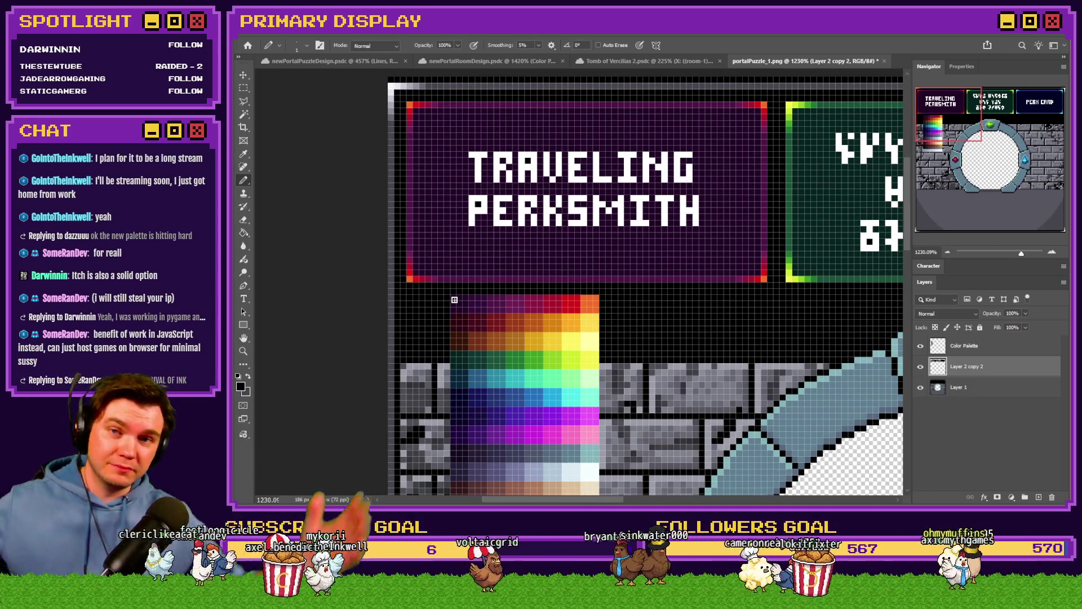
scroll(462, 271, up, 2)
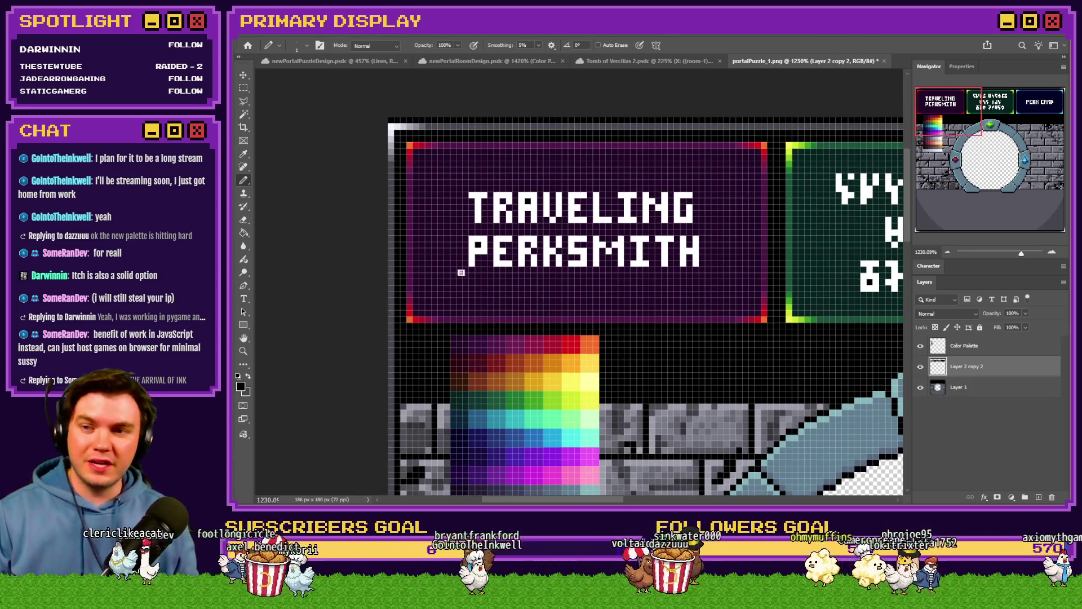
Zoom in on the lower border of the PERK CARD banner for pixel work.
key(ctrl)
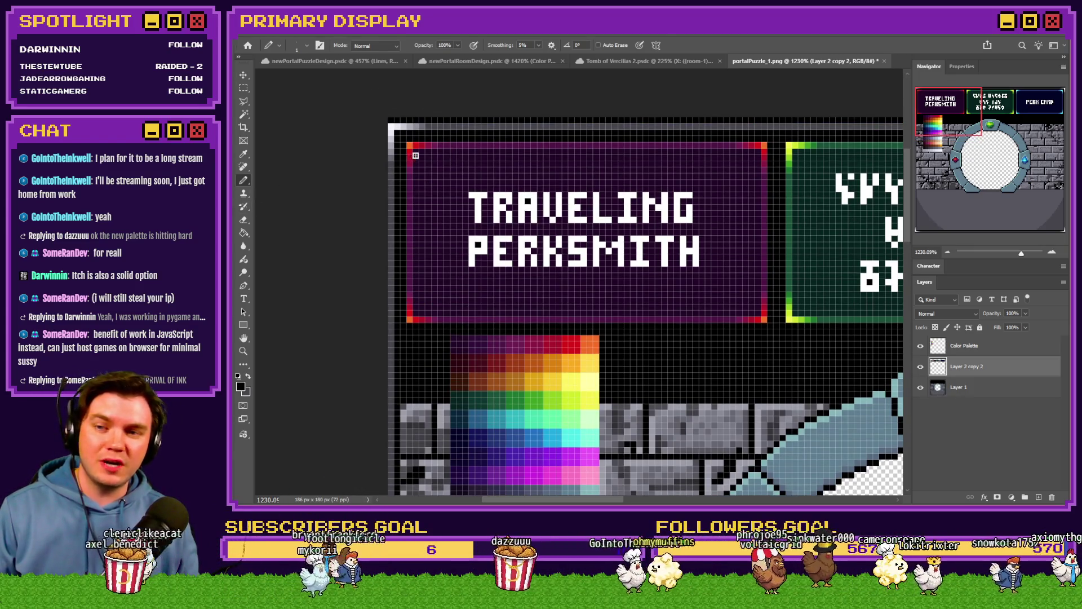
drag(321, 213, 484, 183)
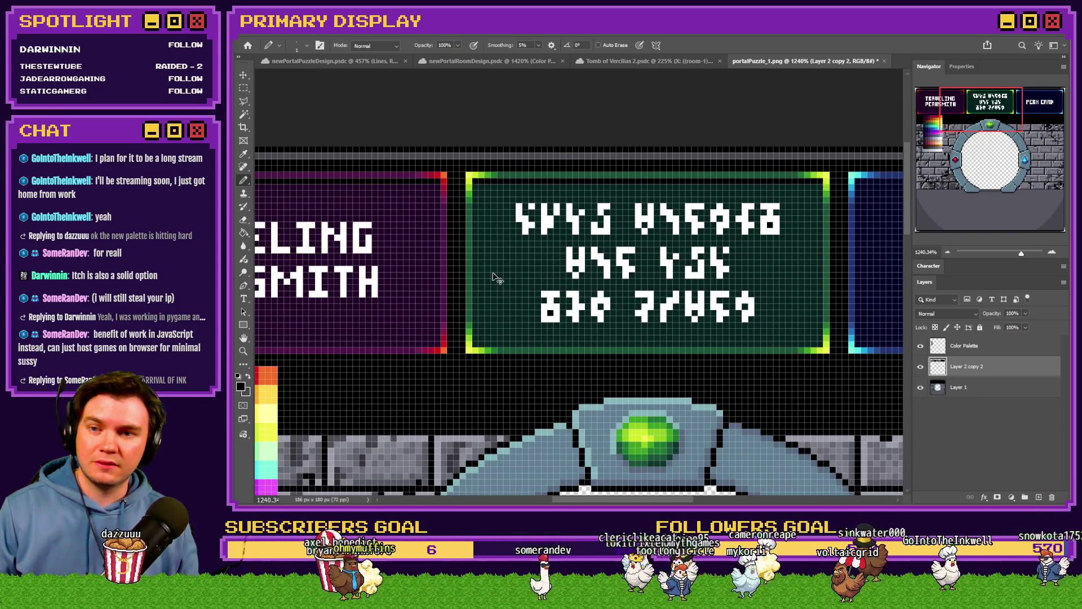
scroll(499, 278, right, 2)
scroll(503, 273, right, 3)
scroll(511, 265, right, 3)
scroll(520, 256, right, 2)
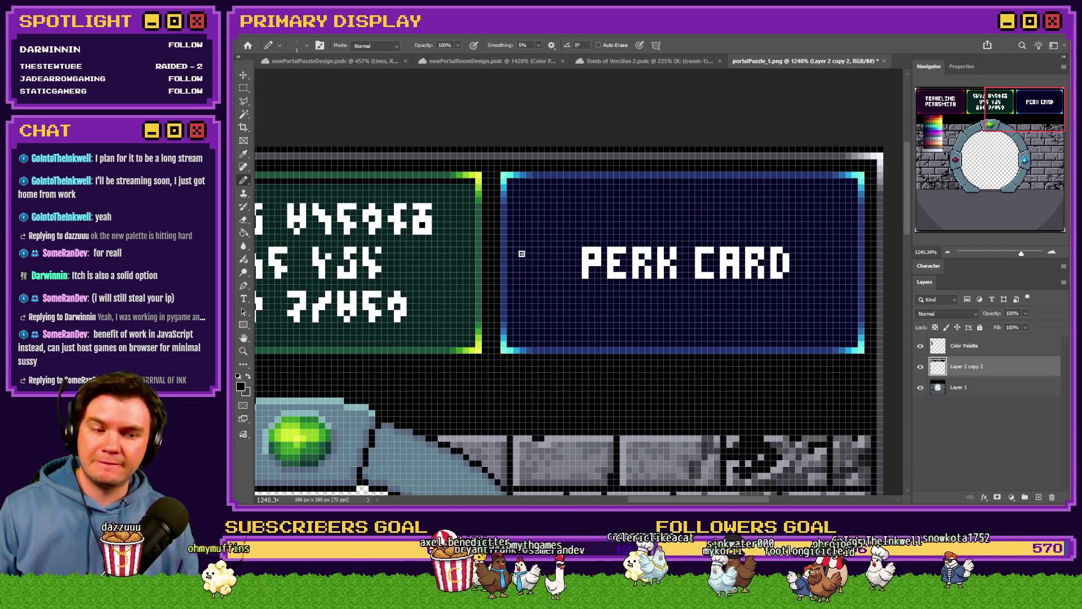
scroll(525, 280, left, 2)
scroll(522, 283, left, 3)
scroll(522, 283, left, 2)
click(916, 108)
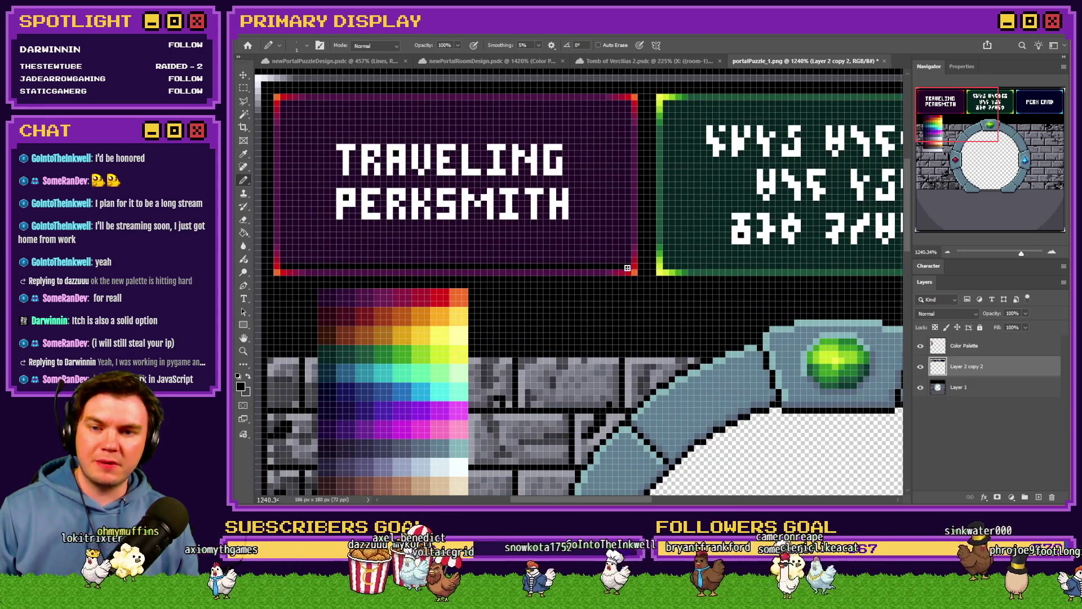
scroll(665, 267, right, 1)
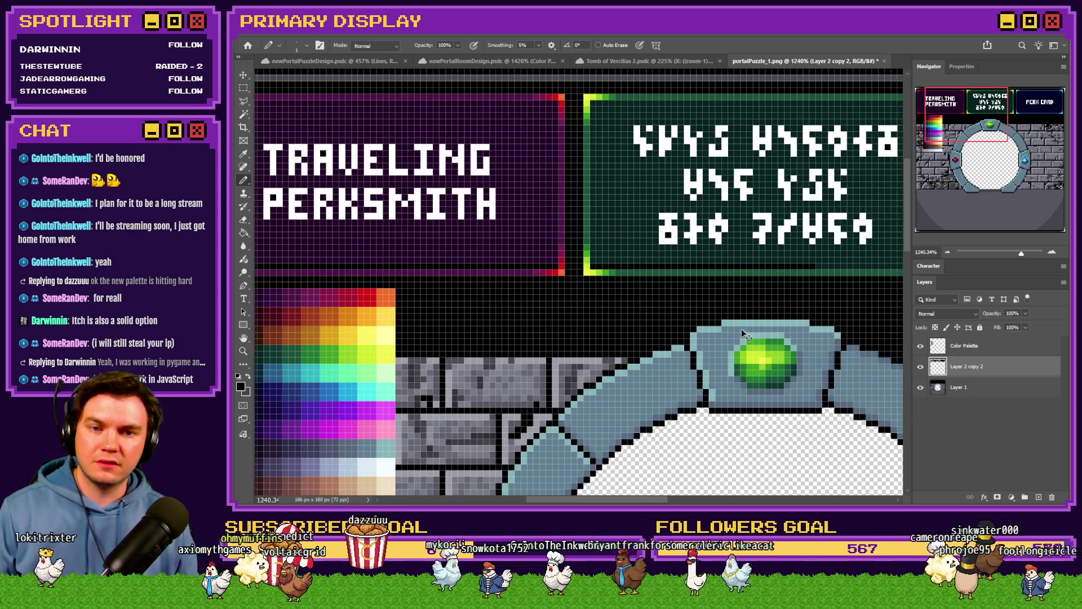
scroll(669, 268, right, 3)
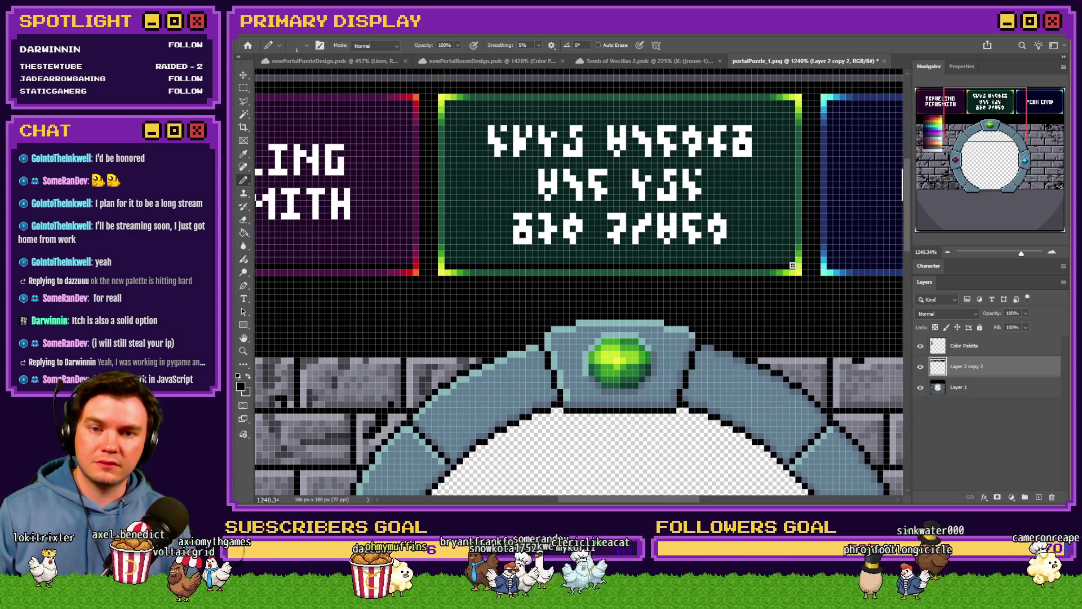
scroll(672, 269, right, 5)
scroll(725, 259, up, 1)
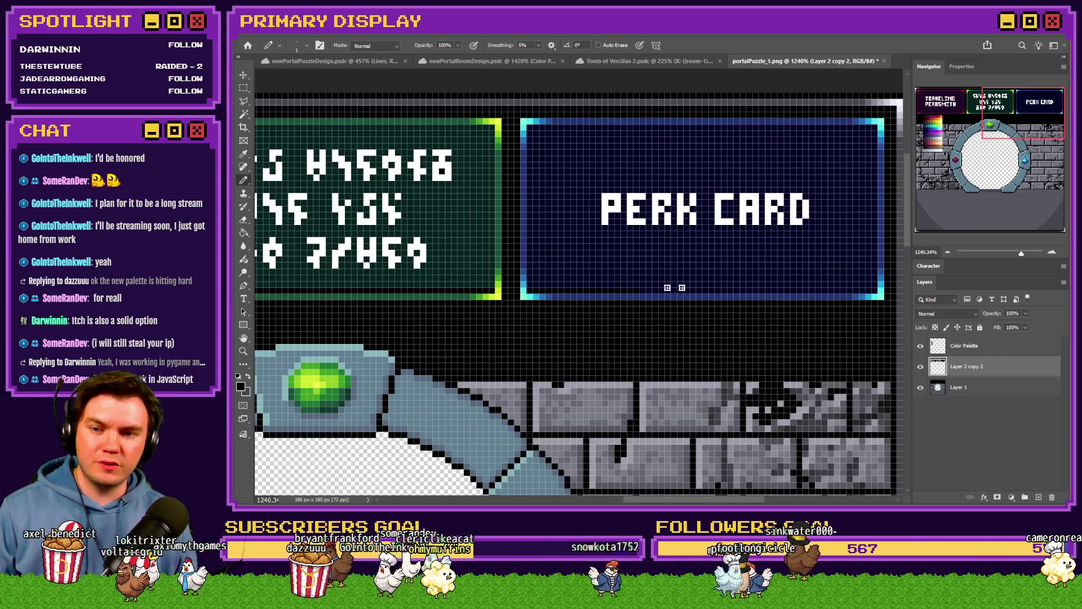
scroll(871, 287, down, 5)
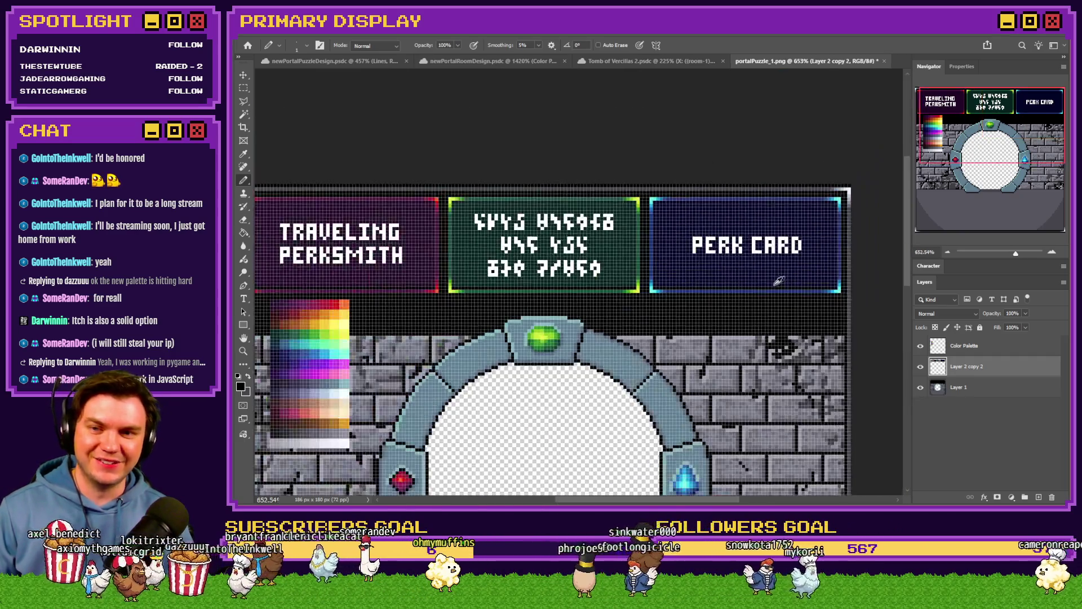
scroll(729, 288, up, 6)
scroll(728, 288, up, 1)
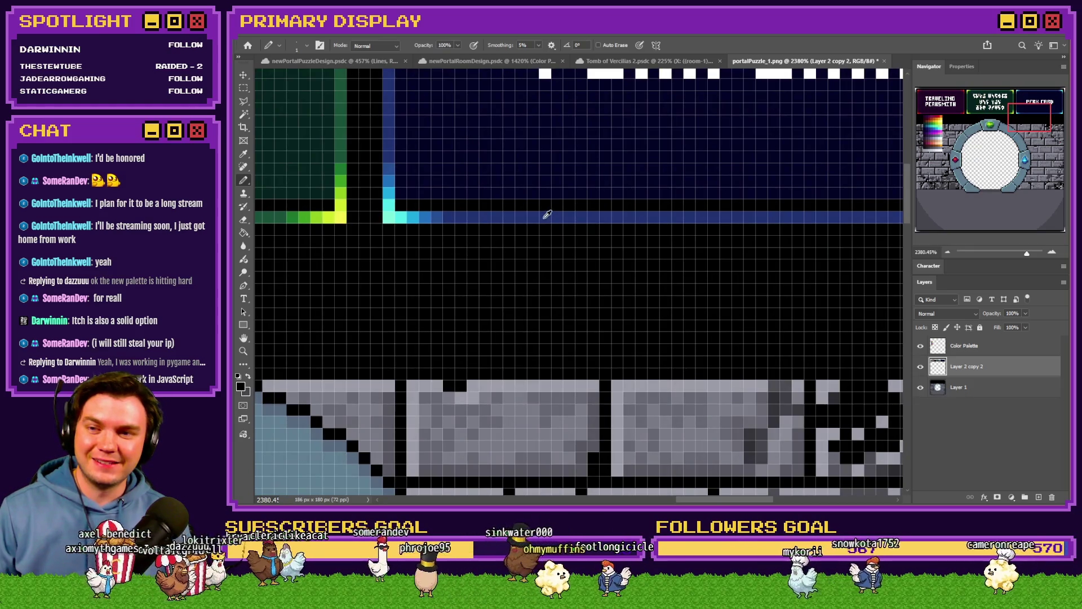
Draw a blue shadow line beneath the PERK CARD panel.
alt+click(500, 216)
drag(391, 241, 743, 243)
scroll(743, 243, down, 1)
scroll(624, 290, down, 1)
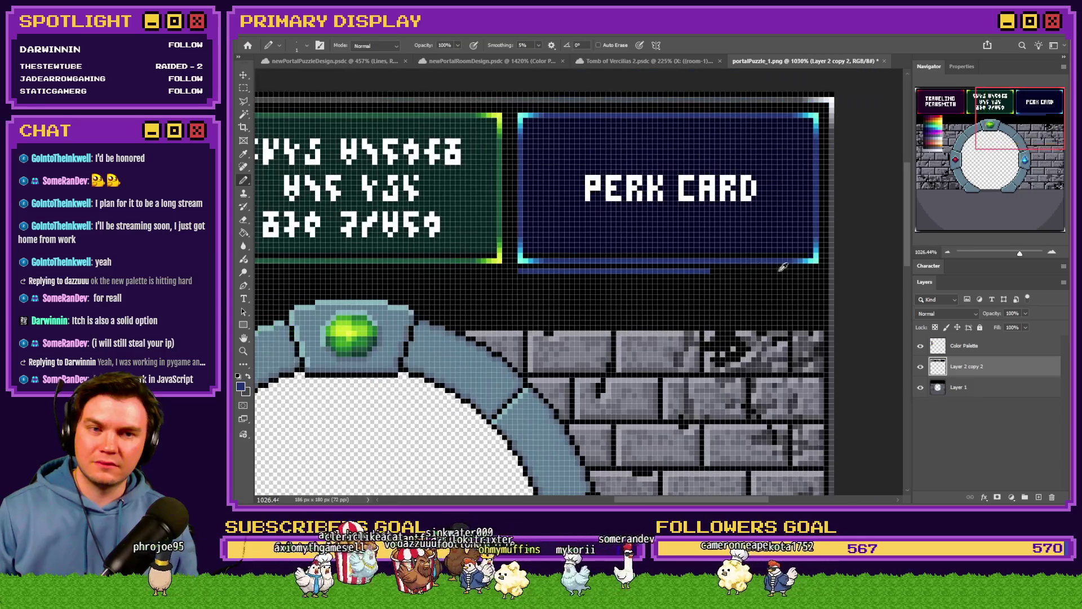
scroll(677, 279, down, 1)
scroll(738, 267, down, 1)
scroll(738, 267, up, 2)
scroll(702, 278, up, 1)
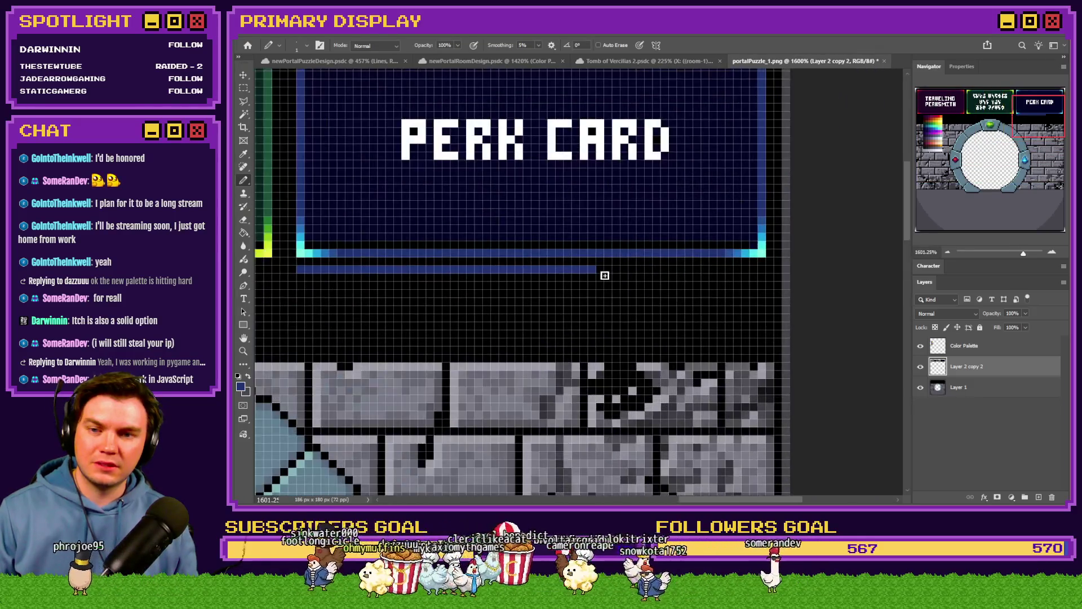
scroll(768, 270, down, 1)
scroll(767, 271, down, 1)
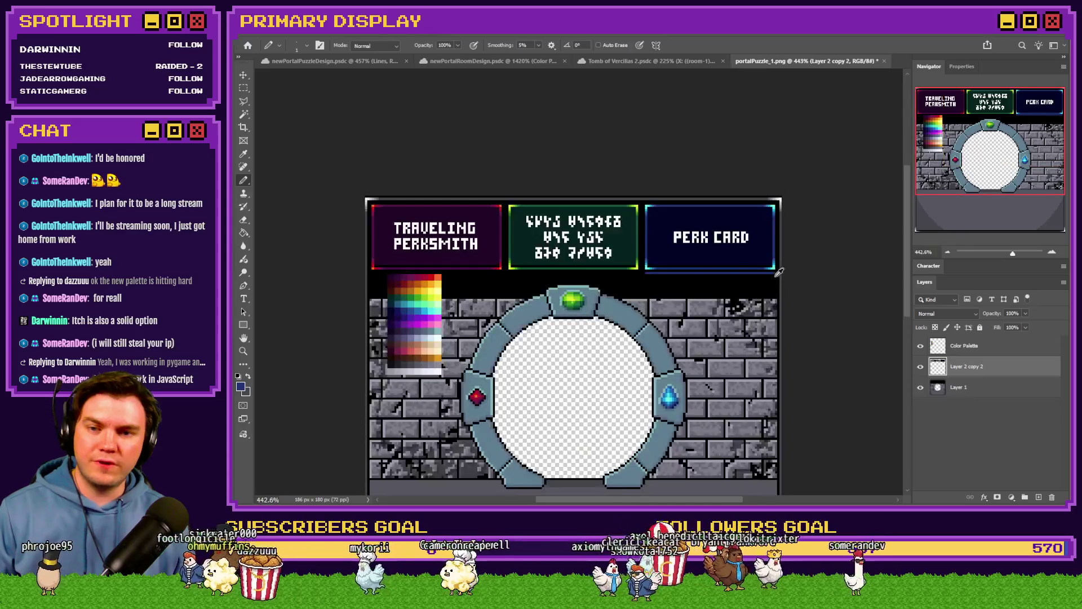
scroll(583, 243, up, 2)
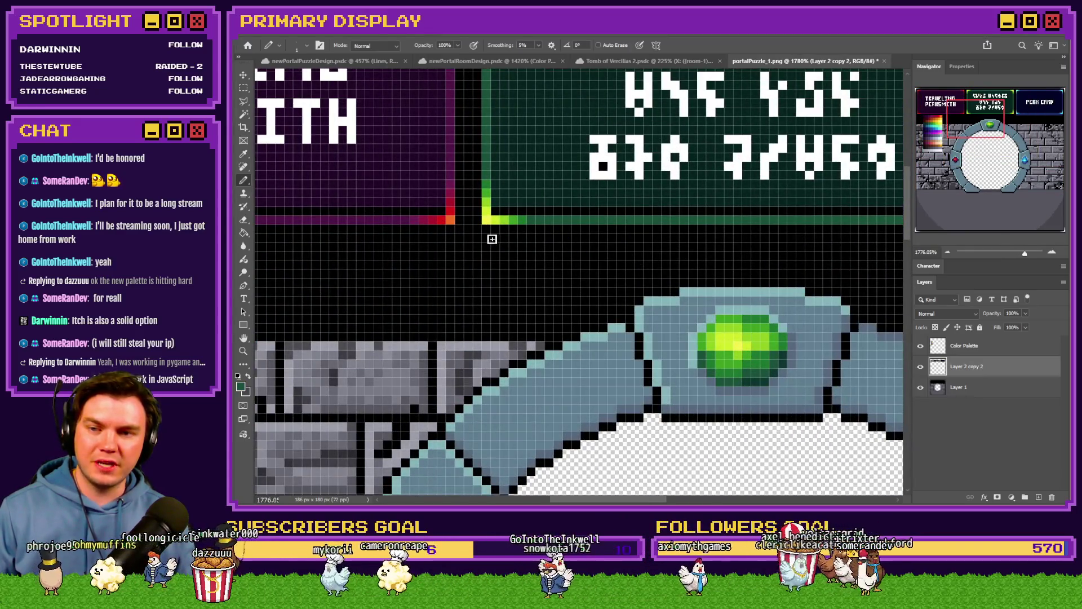
scroll(545, 281, down, 1)
scroll(545, 282, up, 1)
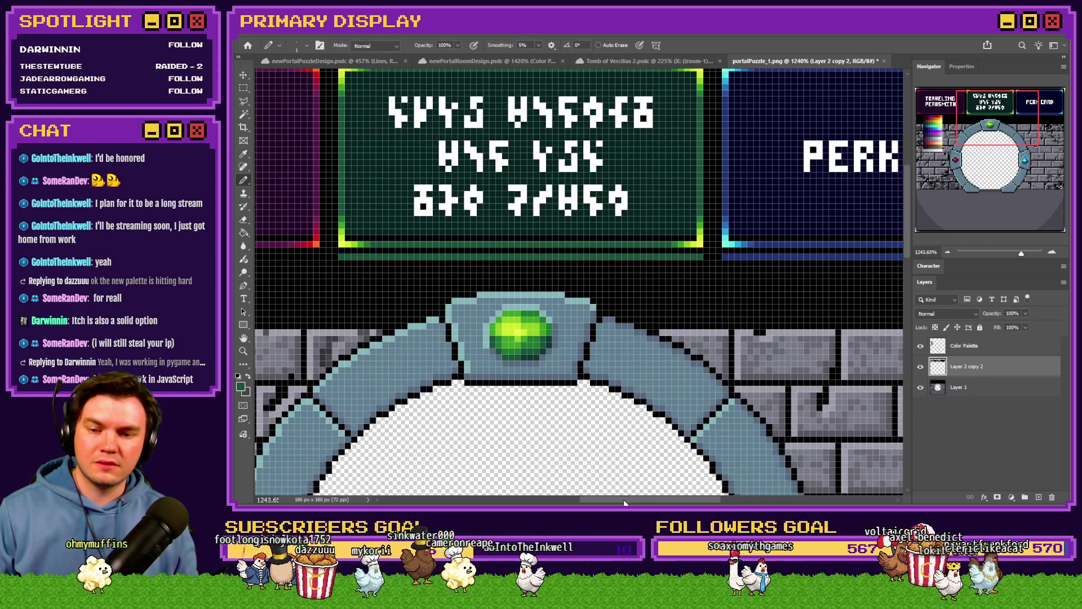
Sample the dark purple under the TRAVELING PERKSMITH panel, switch to Marquee and fit the image.
drag(624, 500, 520, 496)
alt+click(490, 239)
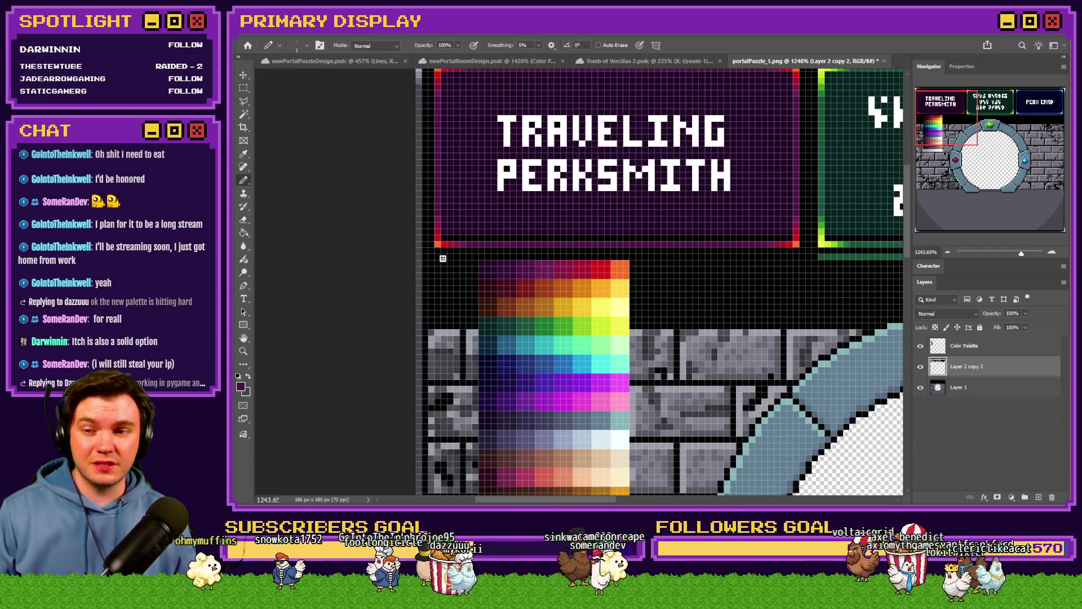
scroll(581, 389, down, 2)
key(m)
scroll(734, 349, up, 2)
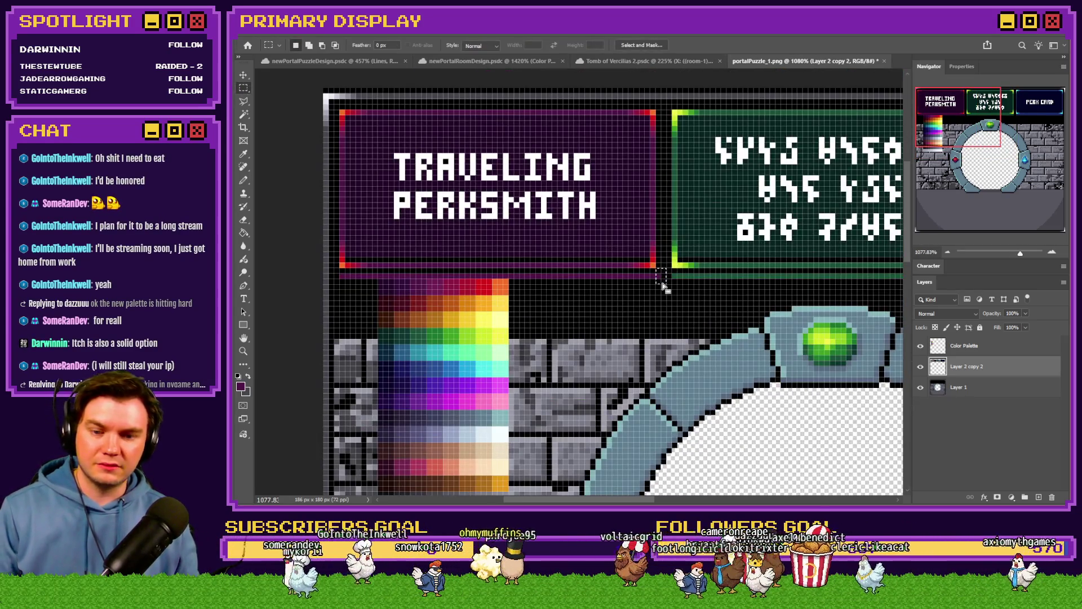
key(ctrl+0)
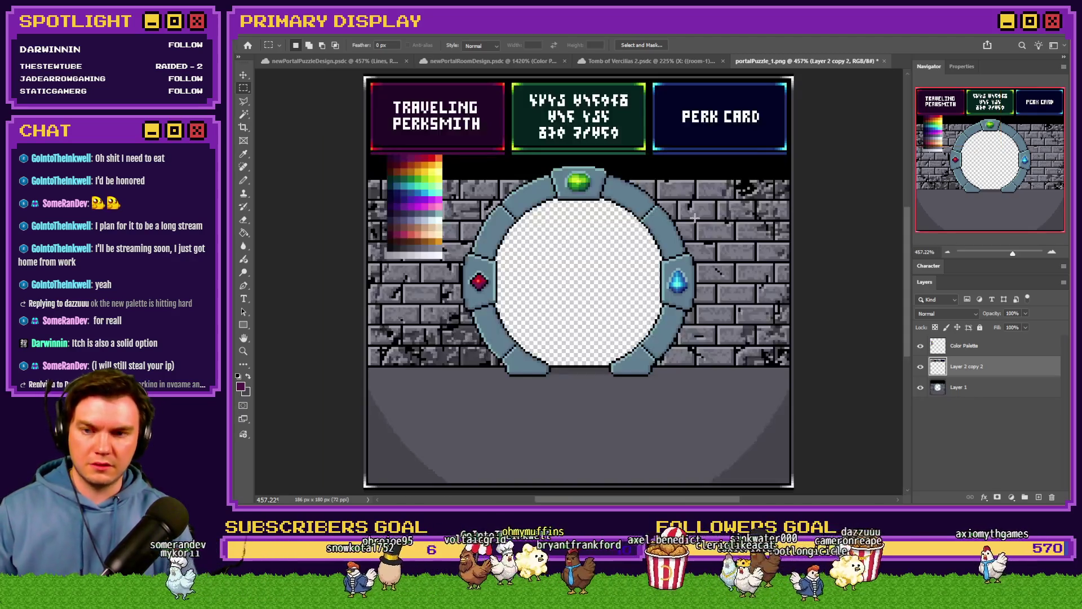
click(921, 346)
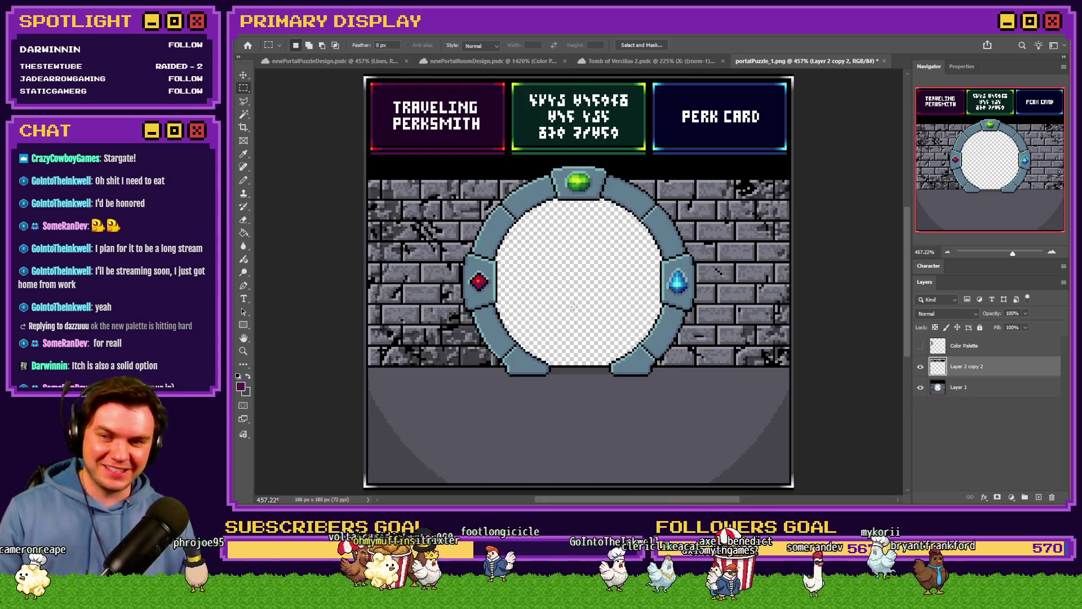
click(921, 347)
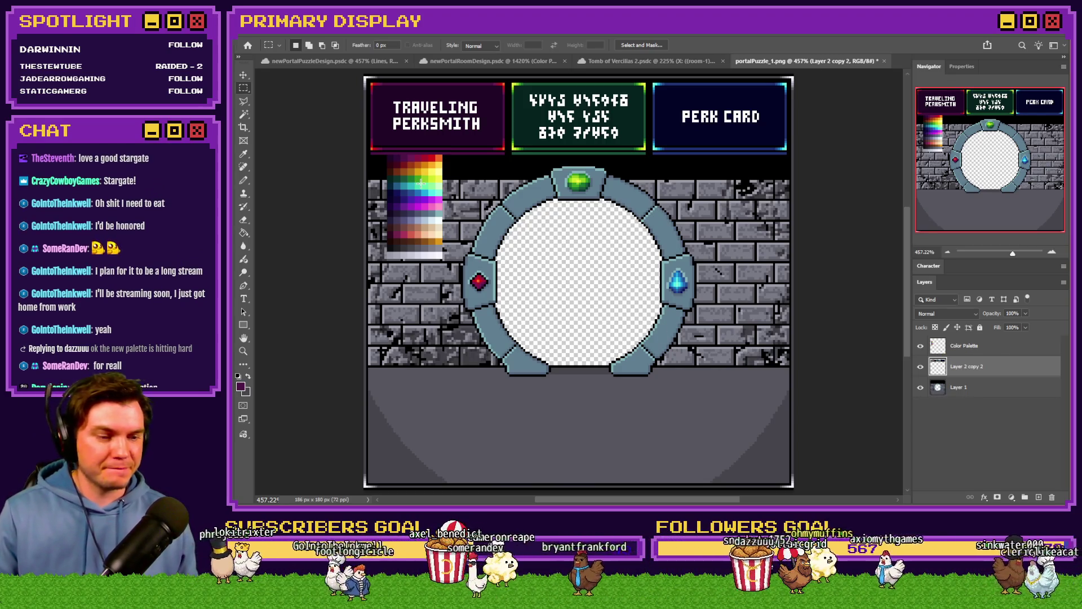
drag(419, 185, 509, 210)
key(ctrl+z)
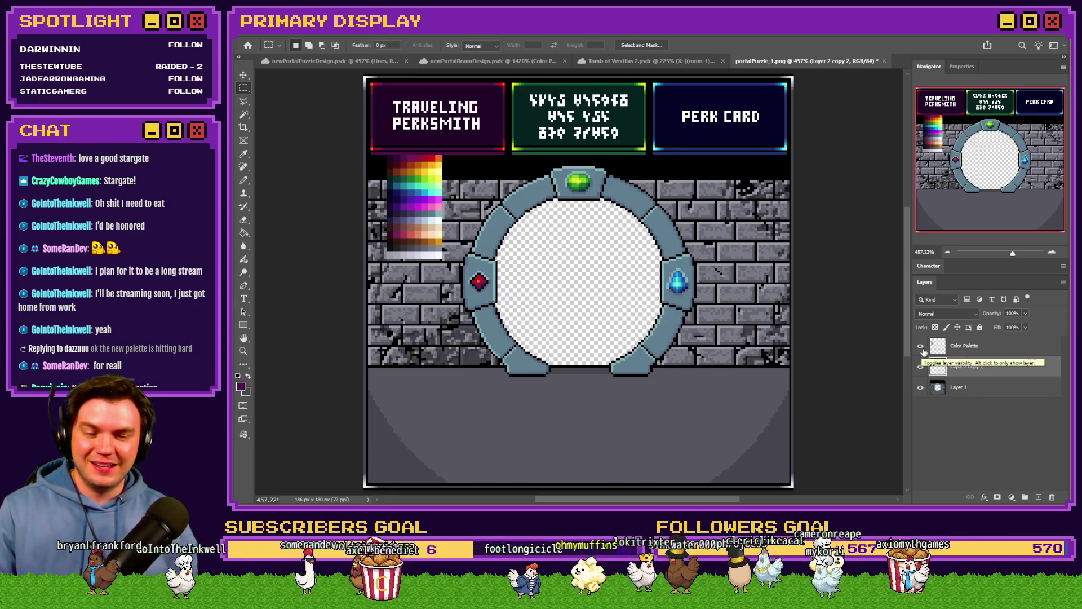
Move the Color Palette swatch about 120 px right over the portal's upper left, then refit the view.
click(964, 346)
drag(415, 208, 516, 213)
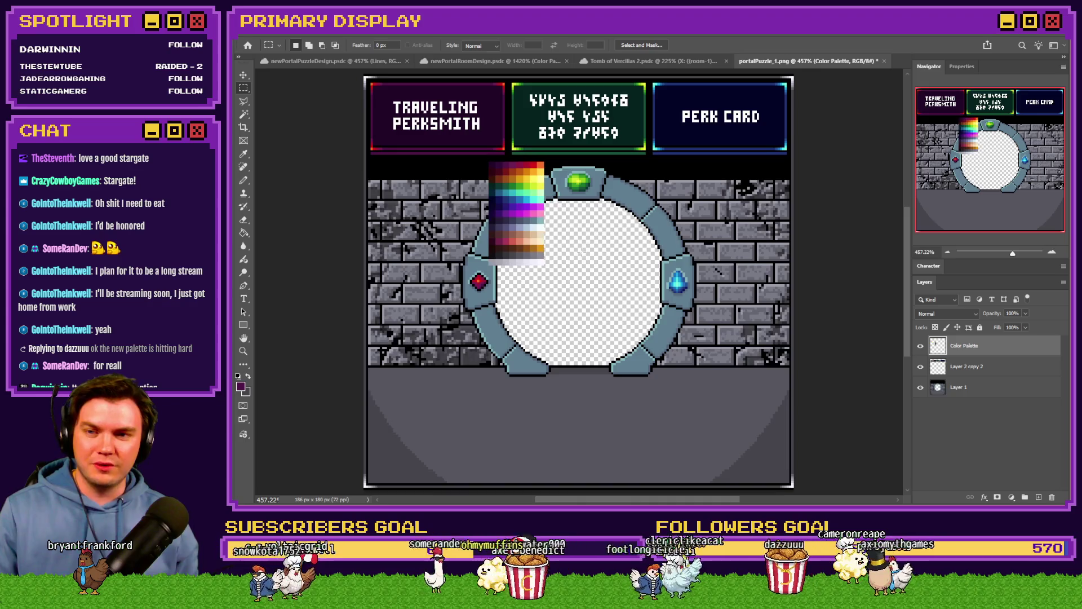
drag(319, 115, 470, 242)
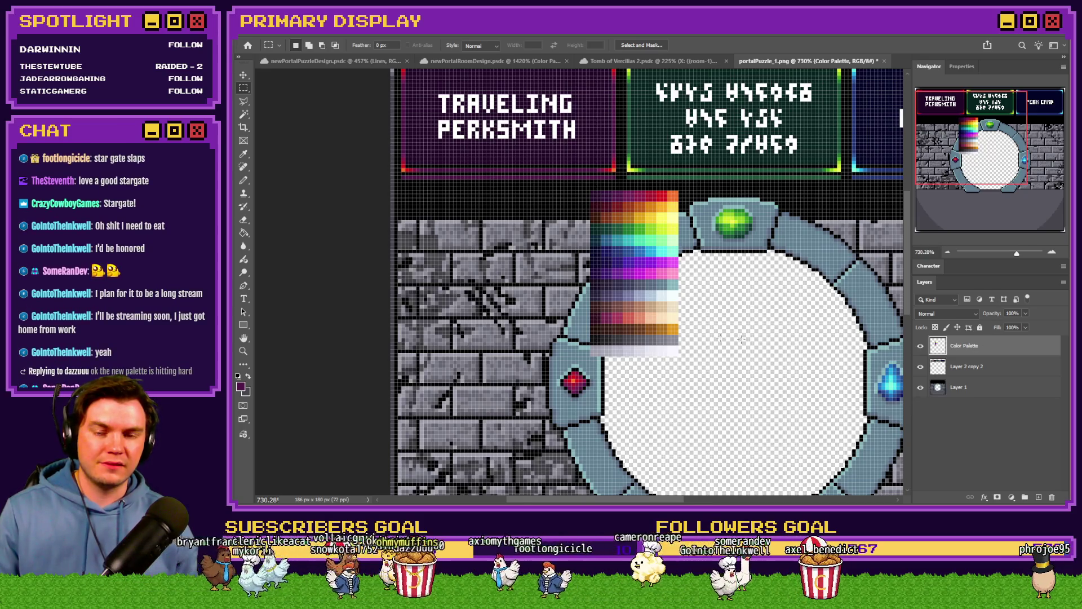
drag(750, 340, 667, 310)
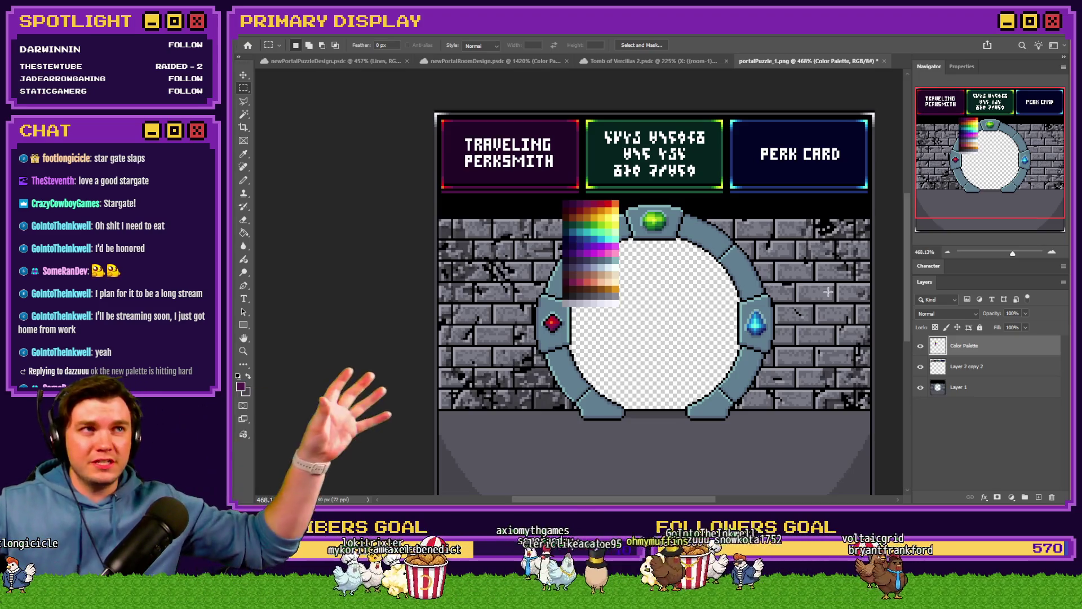
key(ctrl+0)
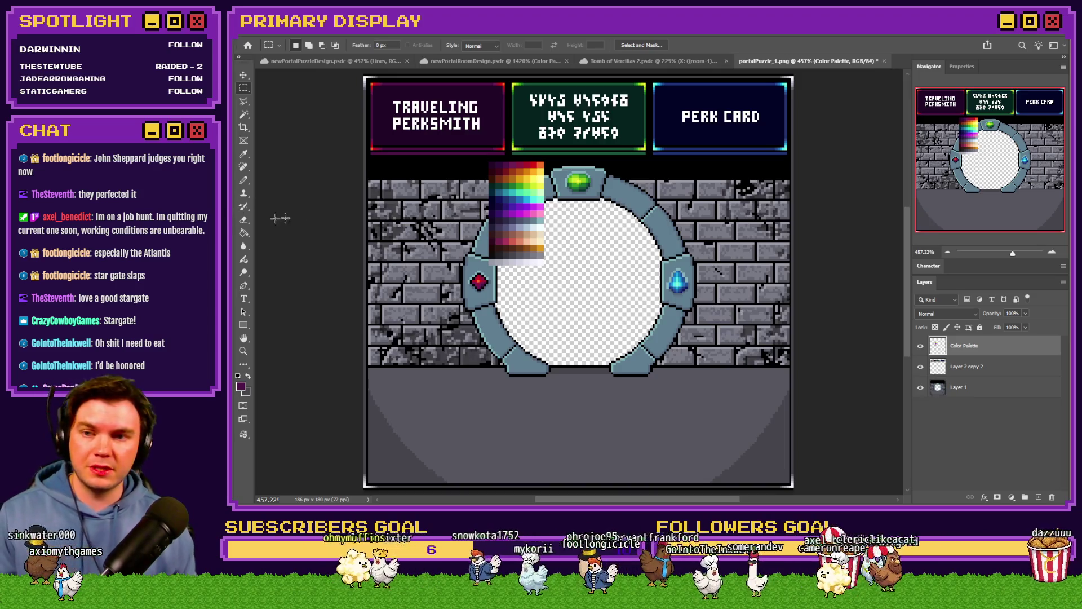
scroll(429, 293, up, 3)
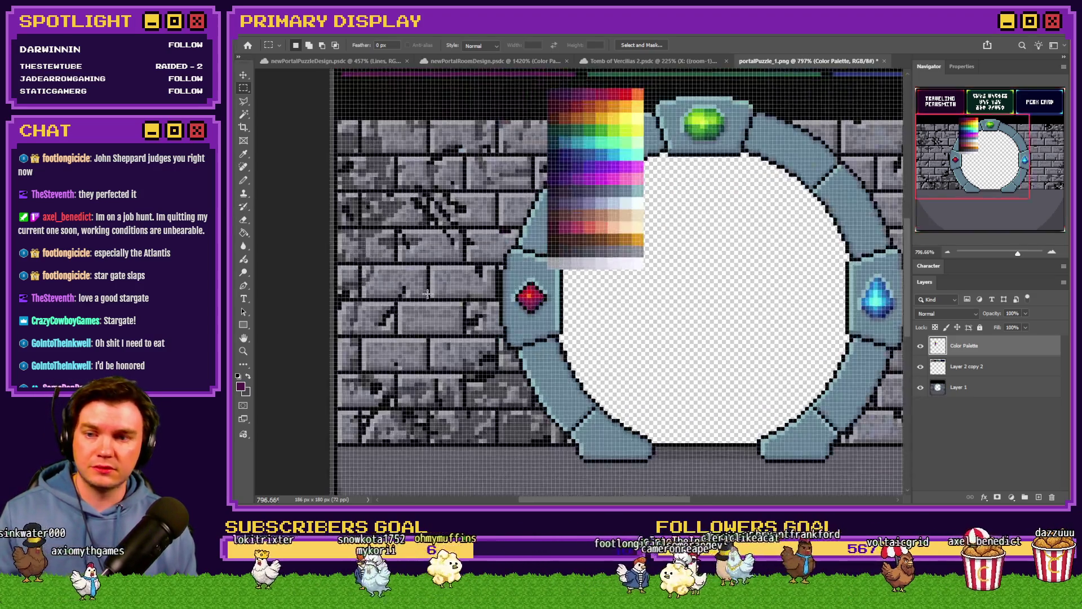
scroll(428, 294, up, 3)
Switch to the portal artwork layer and repaint the red gem with the Pencil.
key(alt+bracketleft)
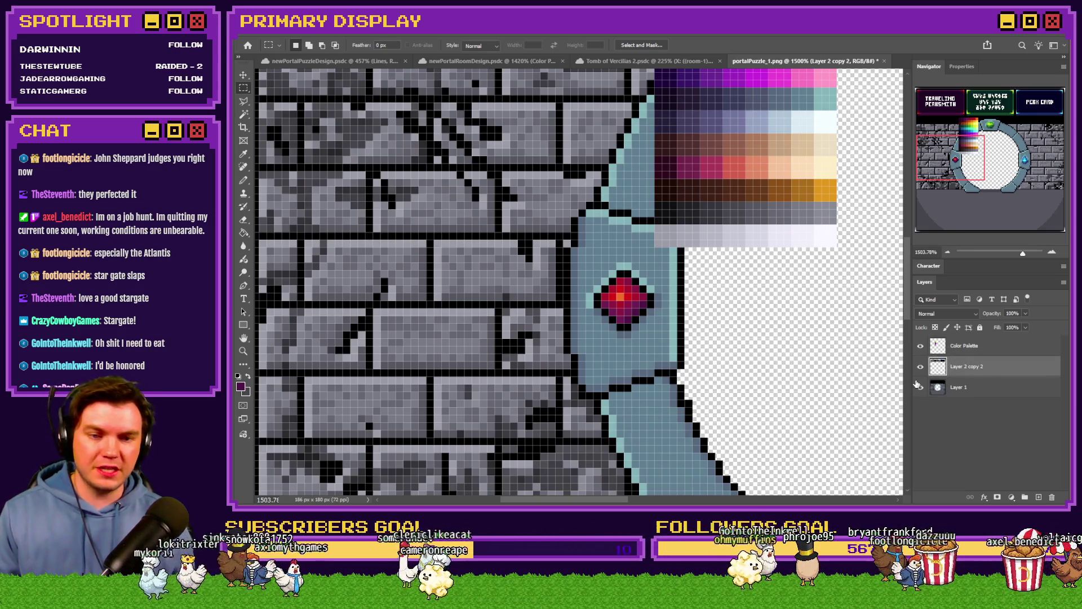
key(b)
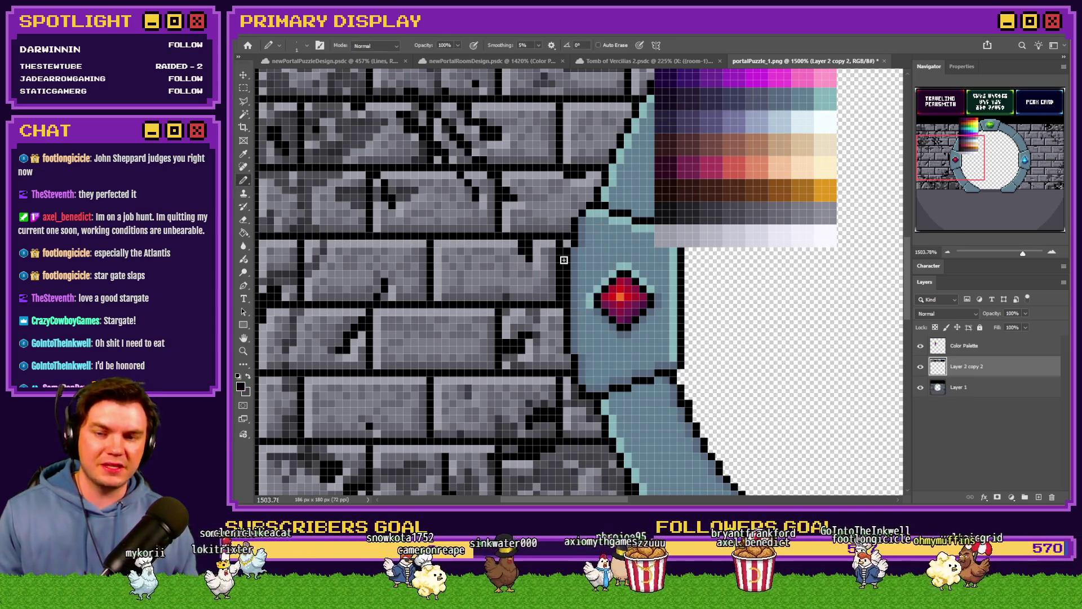
scroll(588, 289, up, 2)
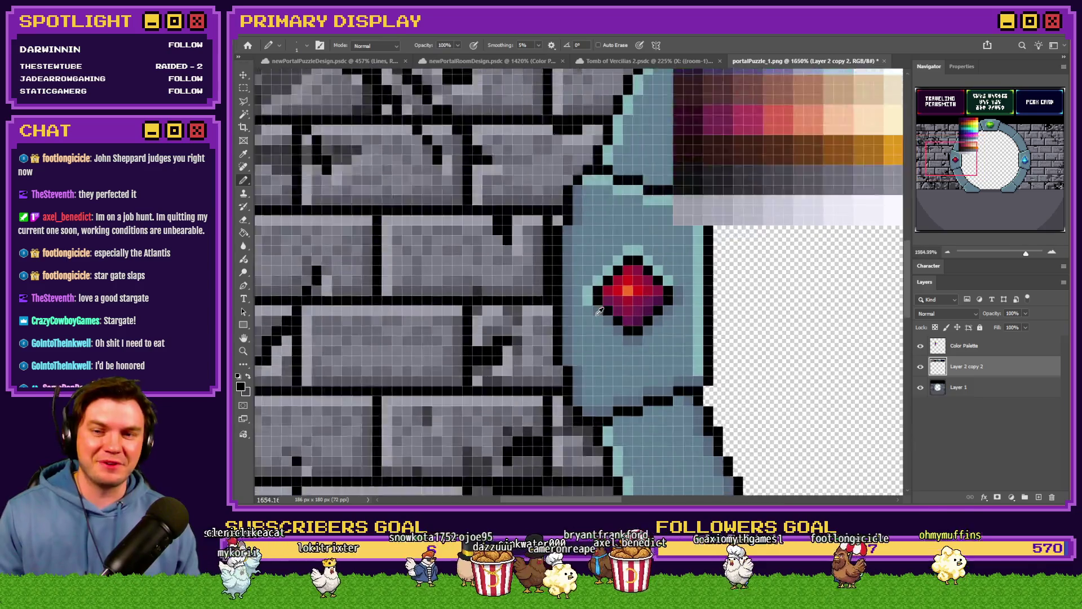
scroll(624, 303, up, 2)
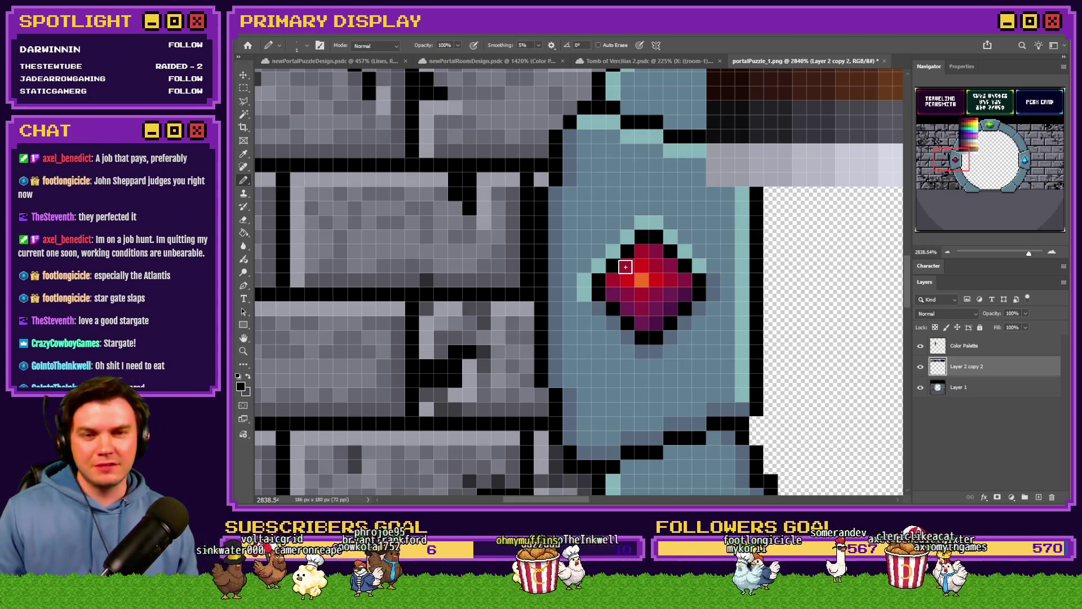
click(245, 87)
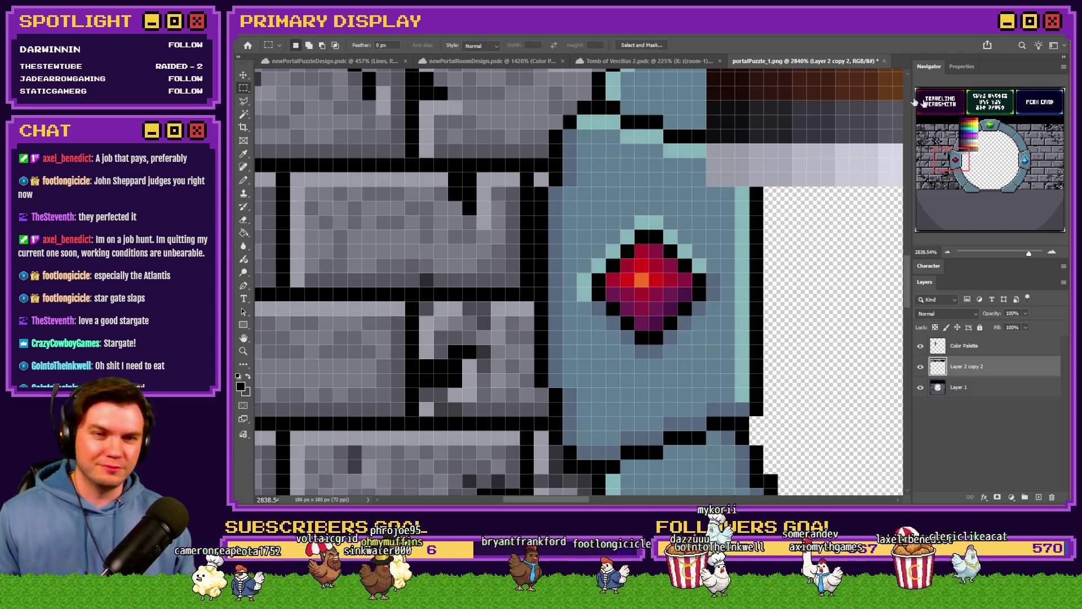
scroll(396, 222, up, 10)
scroll(396, 223, down, 2)
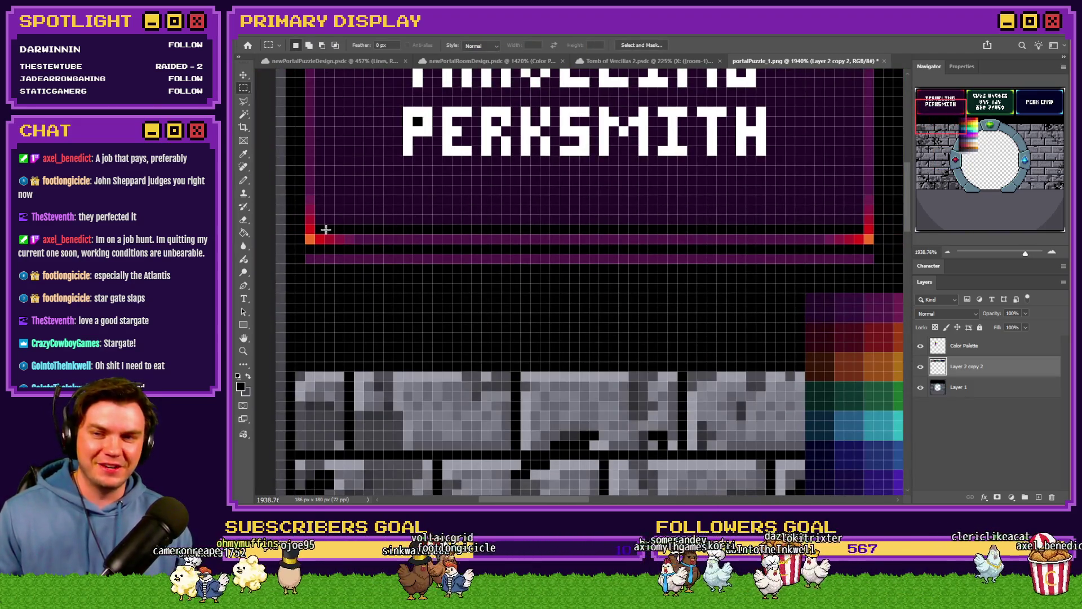
Select a 3 px tall strip along the TRAVELING PERKSMITH panel's bottom border.
mouse_move(306, 217)
mouse_down()
mouse_move(796, 244)
mouse_move(870, 262)
mouse_up()
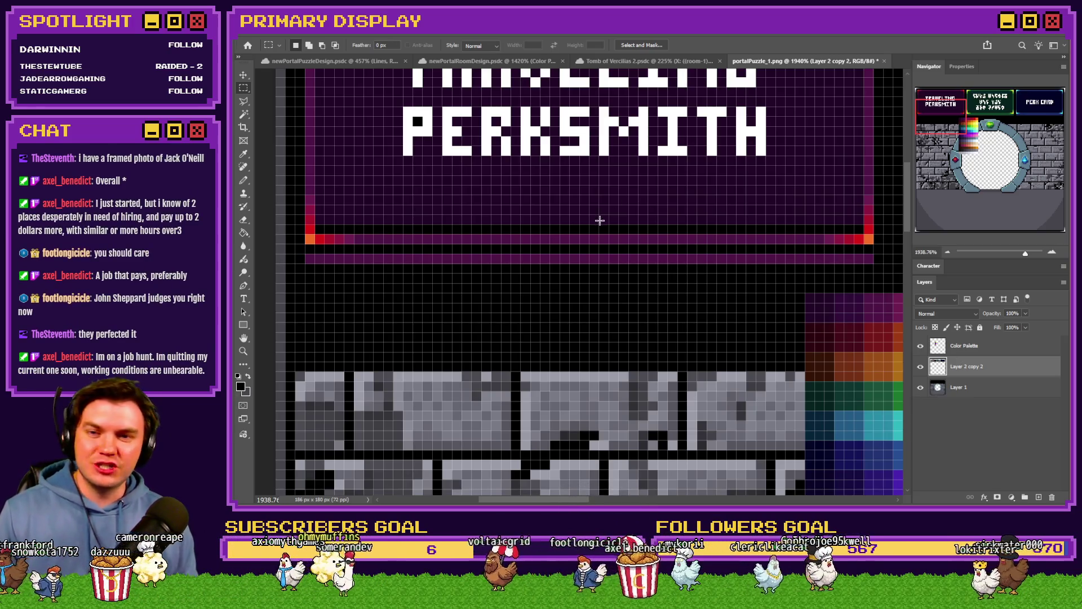
scroll(615, 282, down, 5)
scroll(599, 271, up, 4)
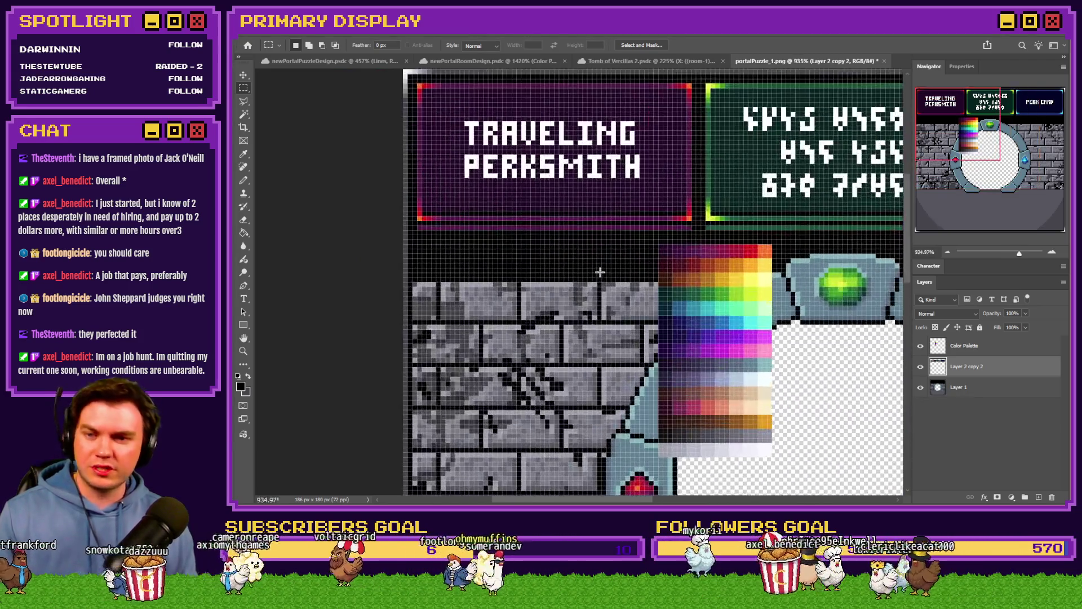
scroll(584, 273, up, 2)
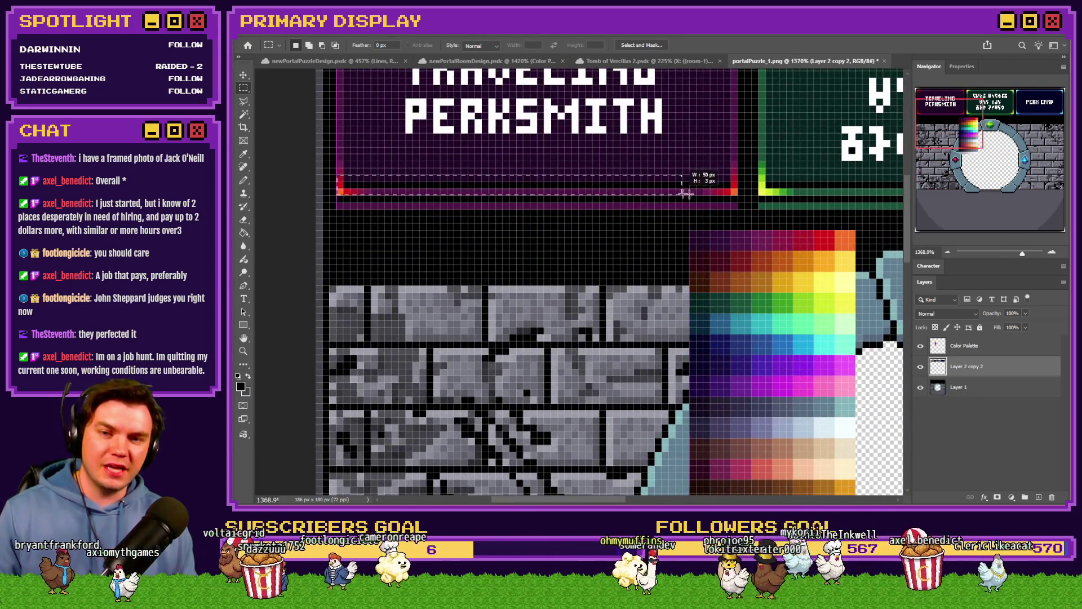